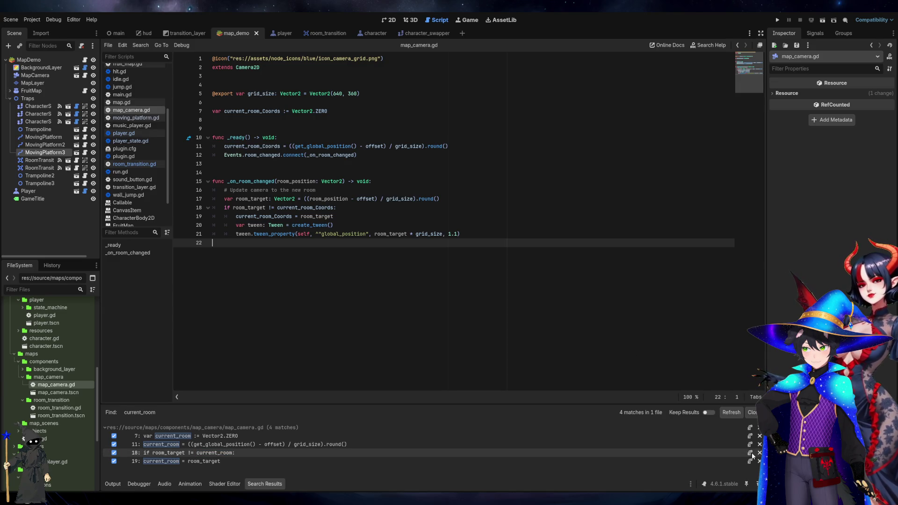
Clear the current_room matches from the search results and place the caret after current_room_Coords
{"action": "left_click", "coordinate": [751, 453]}
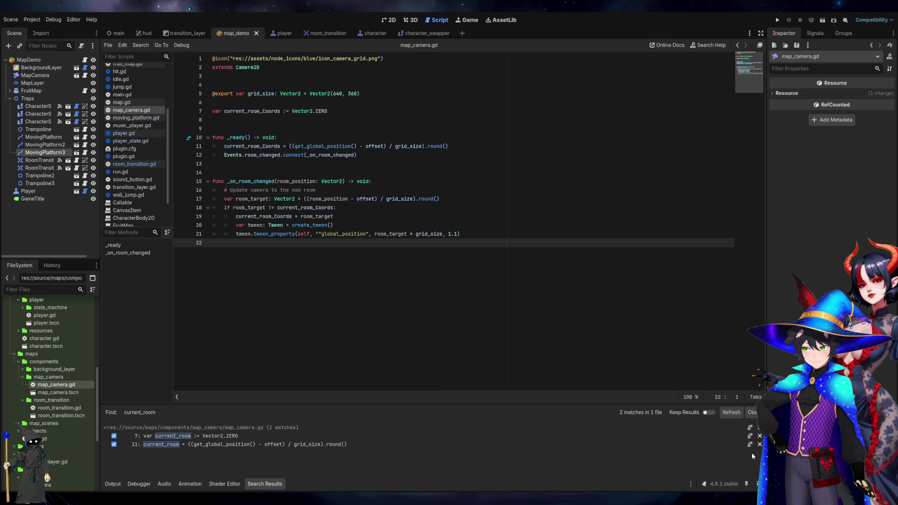
{"action": "left_click", "coordinate": [750, 435]}
{"action": "left_click", "coordinate": [428, 234]}
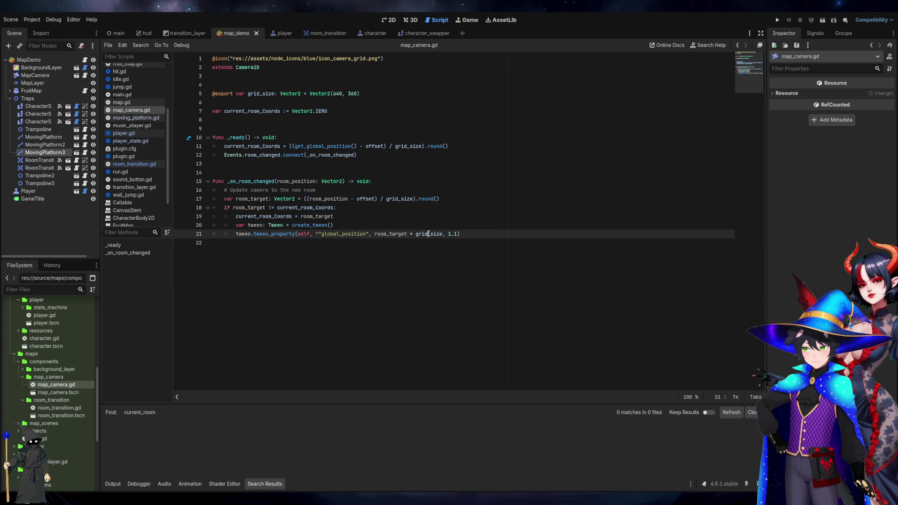
{"action": "left_click", "coordinate": [437, 215]}
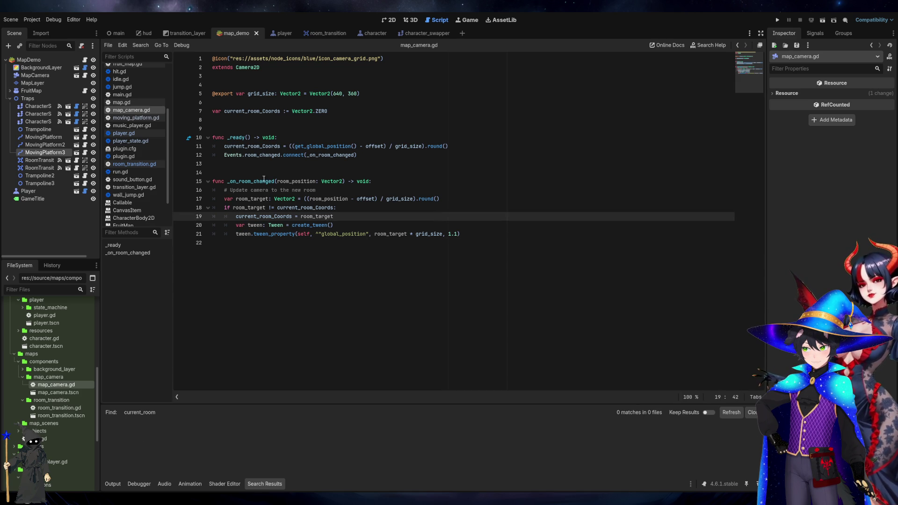
{"action": "left_click", "coordinate": [293, 216]}
Step through the comment and code on lines 16–18 of map_camera.gd
{"action": "key", "text": "Down"}
{"action": "key", "text": "Up"}
{"action": "left_click", "coordinate": [356, 209]}
{"action": "left_click", "coordinate": [528, 180]}
{"action": "key", "text": "Down"}
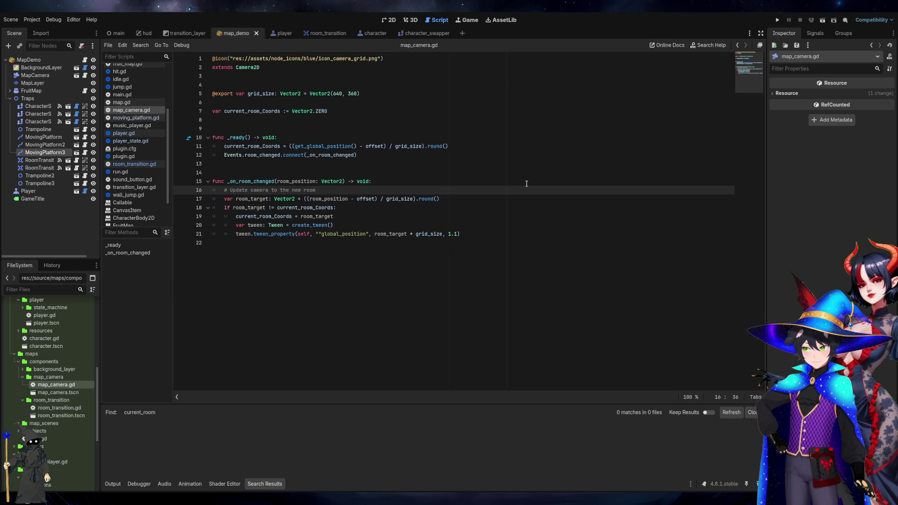
Close the Search Results panel and select the Trampoline2 node
{"action": "left_click", "coordinate": [750, 412]}
{"action": "left_click", "coordinate": [440, 224]}
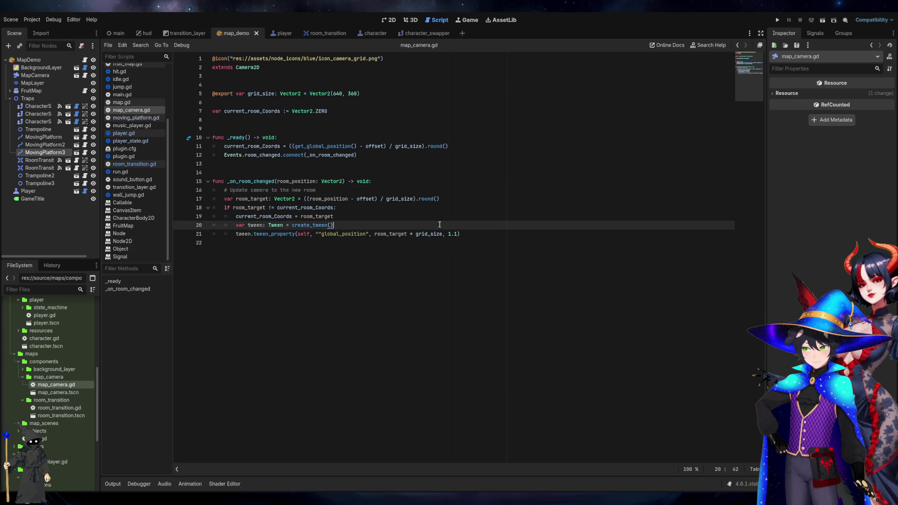
{"action": "left_click", "coordinate": [45, 176]}
Open Trampoline3's trompoline.gd and read its Player check, jump animation and body.velocity lines
{"action": "left_click", "coordinate": [61, 183]}
{"action": "left_click", "coordinate": [85, 183]}
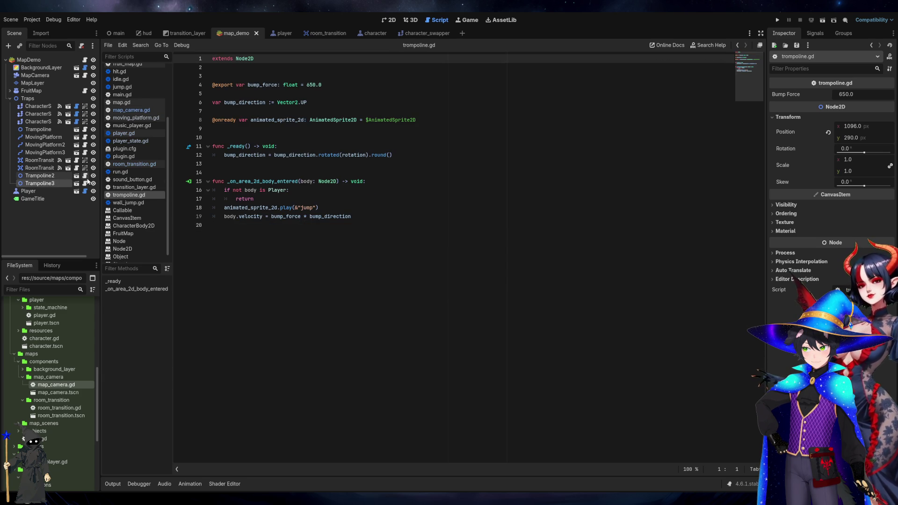
{"action": "left_click", "coordinate": [302, 188]}
{"action": "left_click", "coordinate": [300, 199]}
{"action": "left_click", "coordinate": [337, 208]}
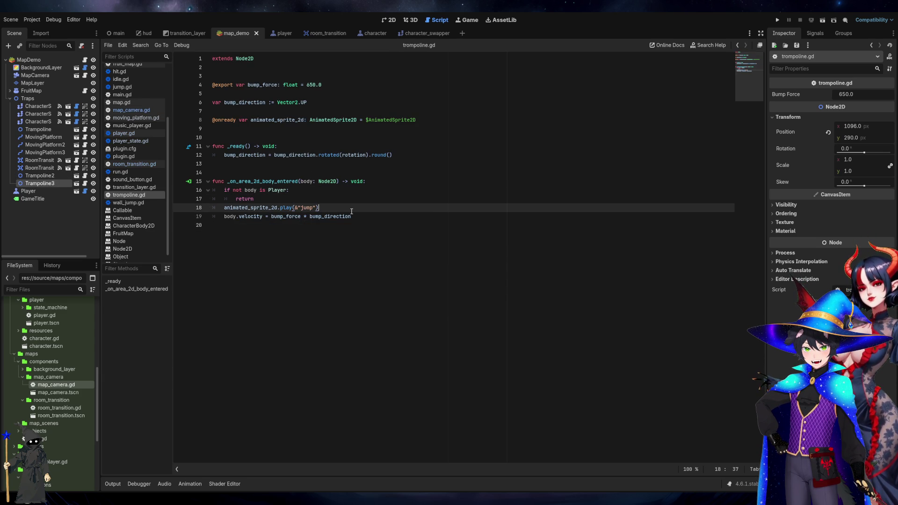
{"action": "left_click", "coordinate": [377, 218]}
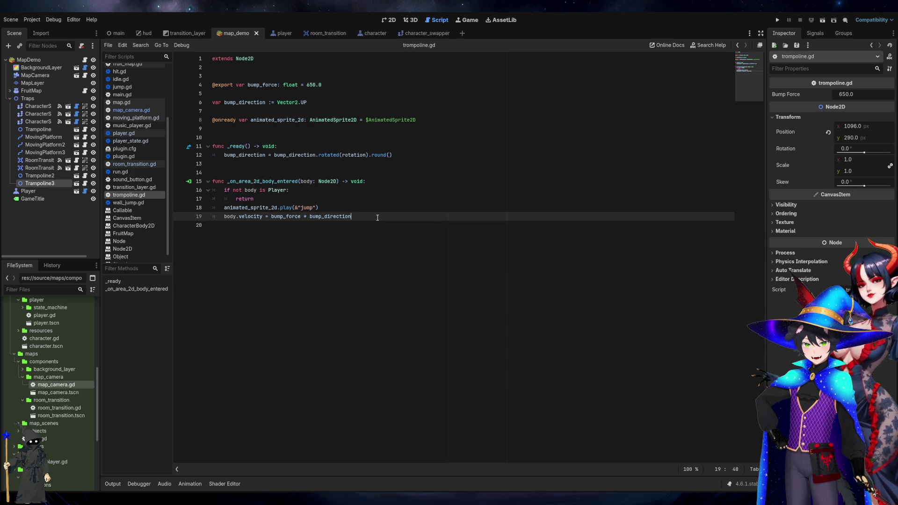
Jump to the Player class definition in player.gd, then return to trompoline.gd
{"action": "left_click", "coordinate": [278, 192]}
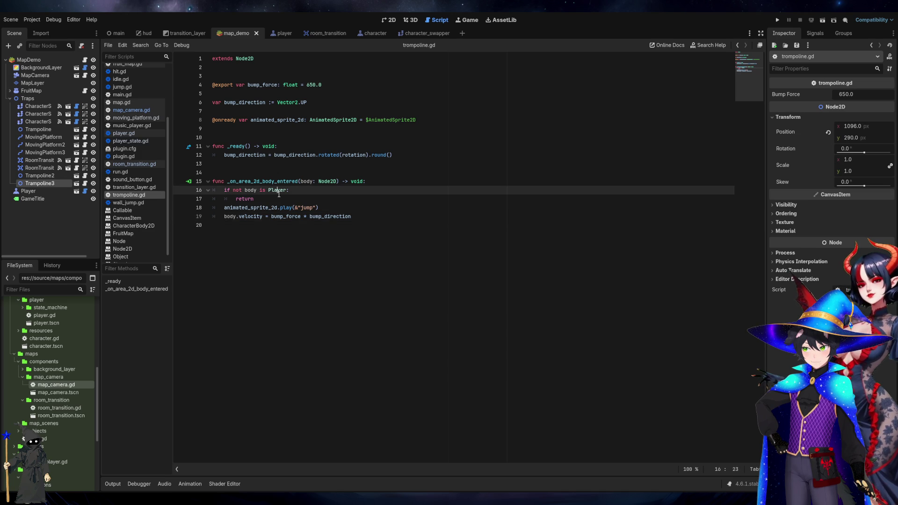
{"action": "left_click", "coordinate": [279, 192], "text": "ctrl"}
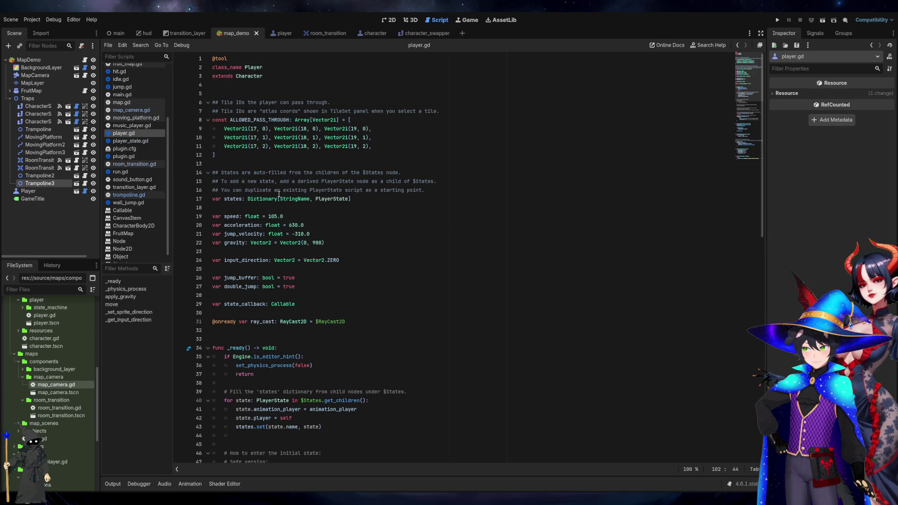
{"action": "left_click", "coordinate": [268, 71]}
{"action": "left_click", "coordinate": [268, 78]}
{"action": "left_click", "coordinate": [267, 91]}
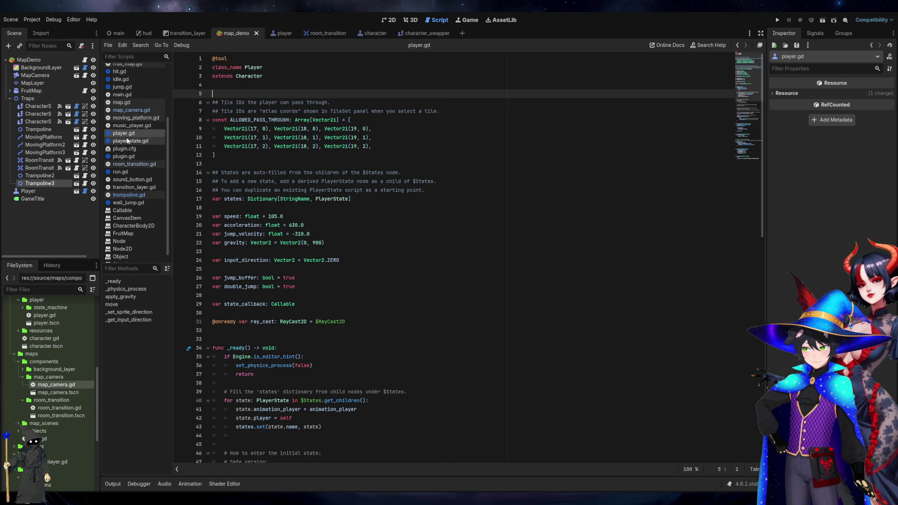
{"action": "left_click", "coordinate": [126, 195]}
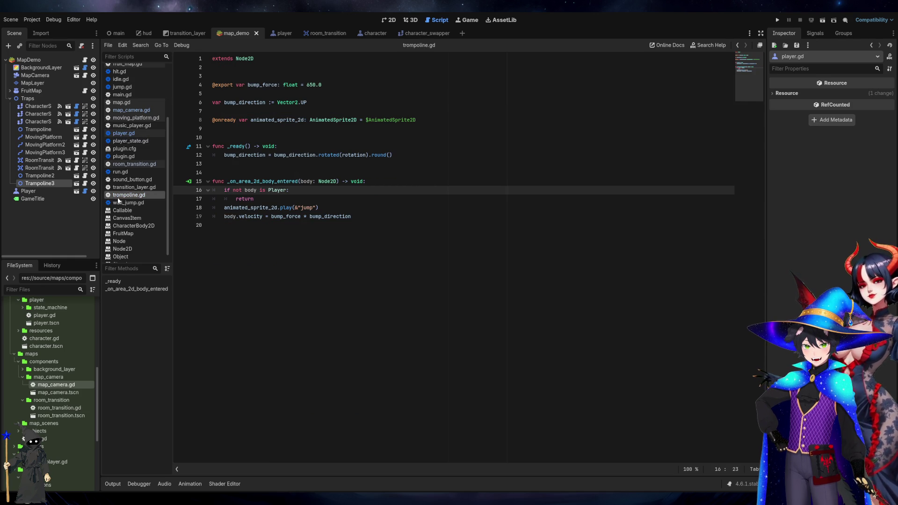
{"action": "left_click", "coordinate": [396, 183]}
In a new Firefox tab, search the web for 'trolmpoline'
{"action": "key", "text": "alt+Tab"}
{"action": "key", "text": "ctrl+t"}
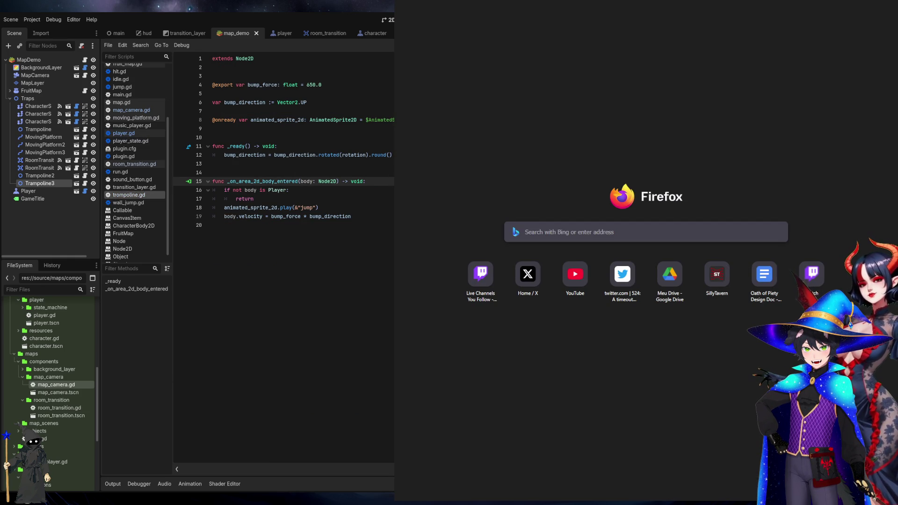
{"action": "type", "text": "trol"}
{"action": "type", "text": "mpoline"}
{"action": "key", "text": "Return"}
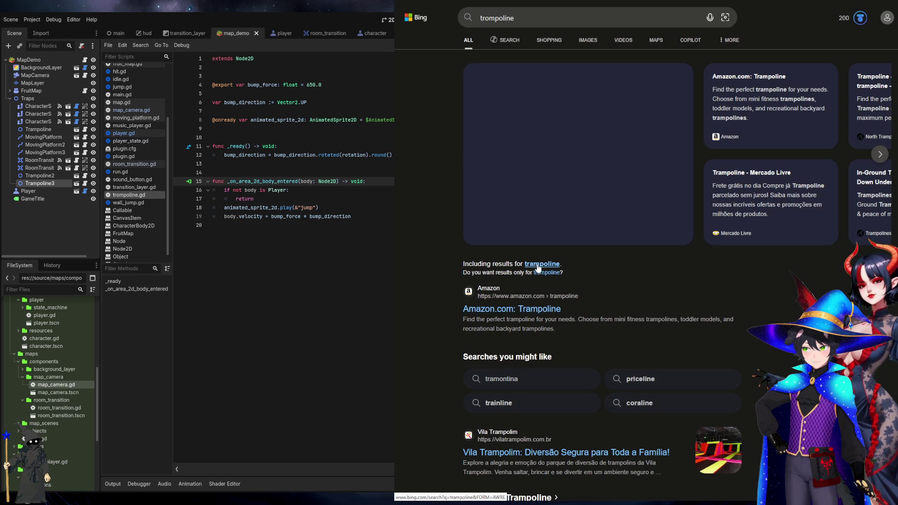
Cycle the browser tabs to SillyTavern, then return to Godot's 2D map view
{"action": "key", "text": "ctrl+Tab"}
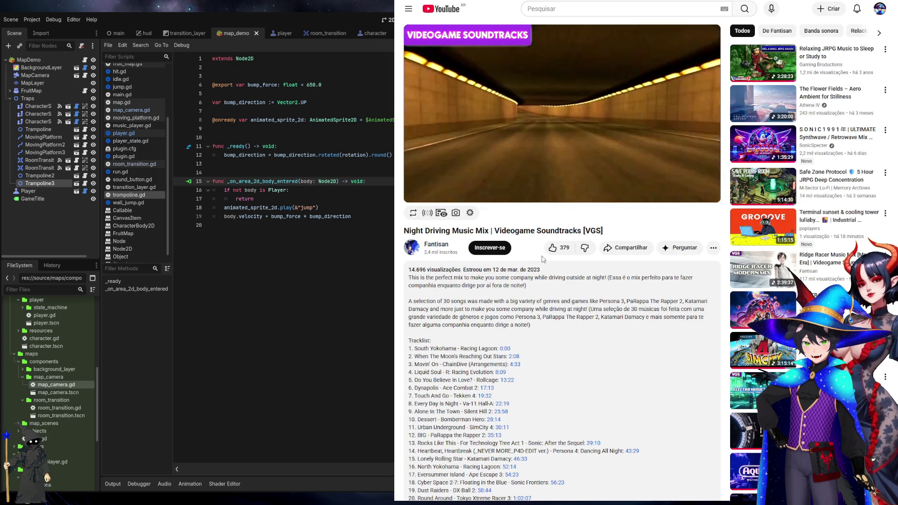
{"action": "key", "text": "ctrl+Tab"}
{"action": "key", "text": "ctrl+Tab"}
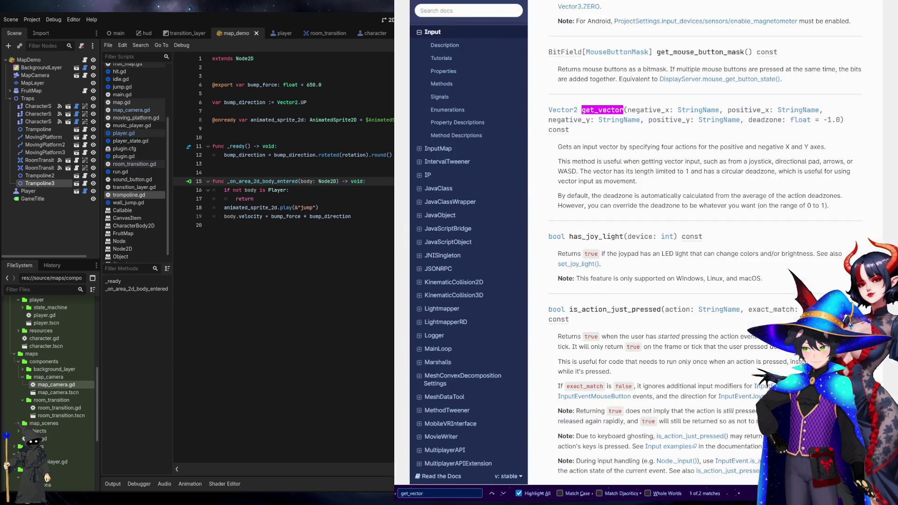
{"action": "key", "text": "ctrl+Tab"}
{"action": "key", "text": "ctrl+Tab"}
{"action": "key", "text": "ctrl+Tab"}
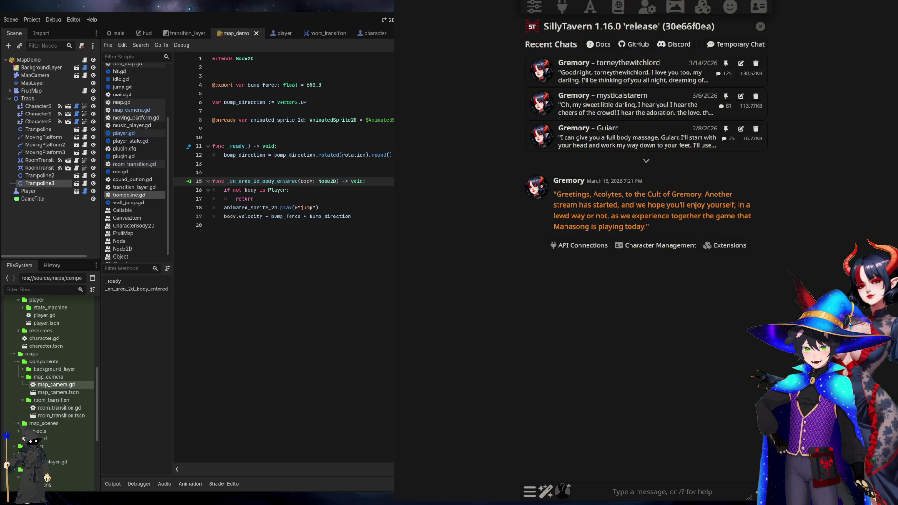
{"action": "key", "text": "alt+Tab"}
{"action": "left_click", "coordinate": [390, 19]}
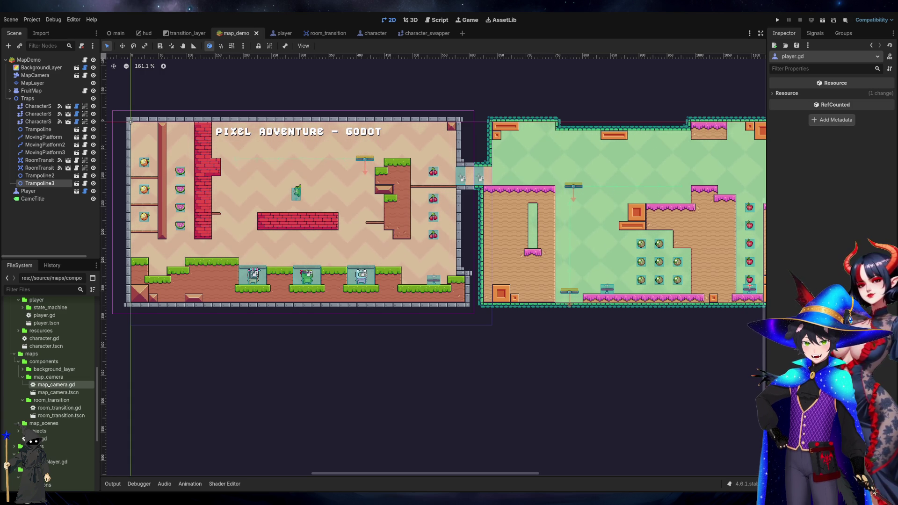
Deselect Trampoline3, browse the FileSystem, and open background_layer.gd from maps/components
{"action": "left_click", "coordinate": [454, 72]}
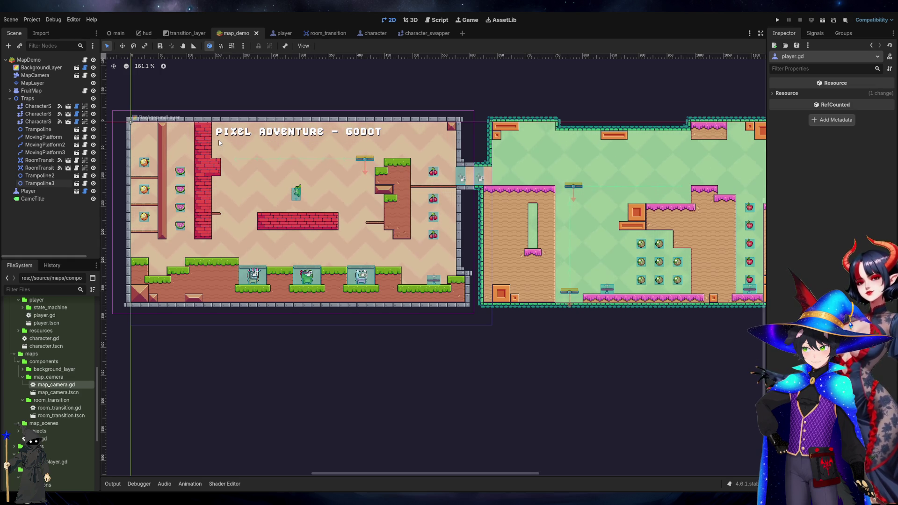
{"action": "scroll", "coordinate": [86, 341], "scroll_direction": "down", "scroll_amount": 5}
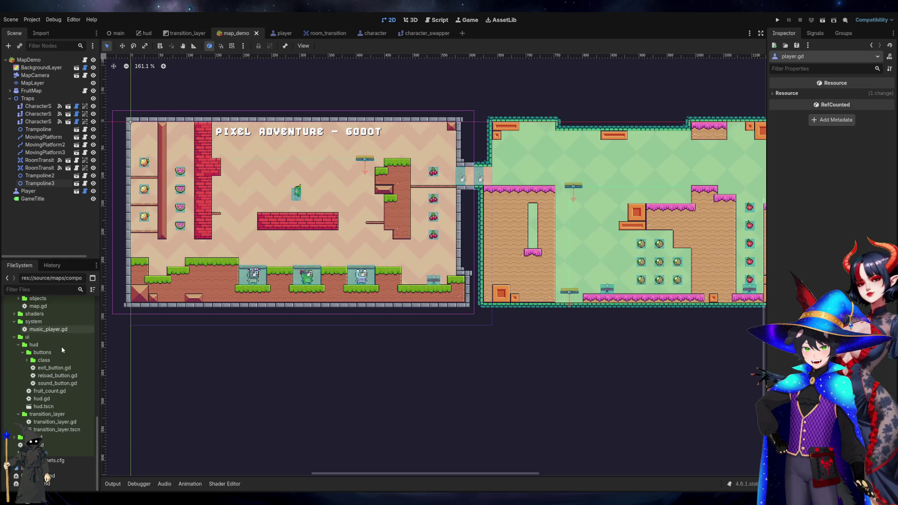
{"action": "left_click", "coordinate": [49, 392]}
{"action": "scroll", "coordinate": [39, 348], "scroll_direction": "up", "scroll_amount": 2}
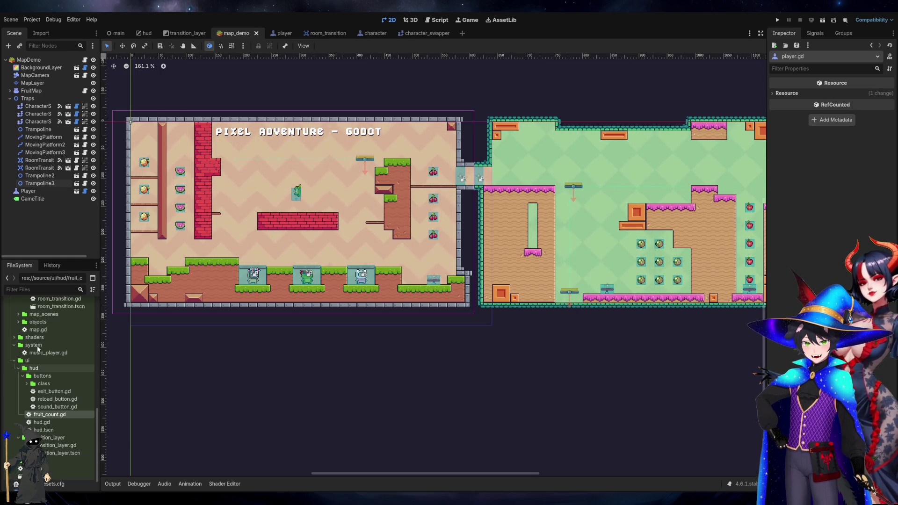
{"action": "scroll", "coordinate": [38, 356], "scroll_direction": "up", "scroll_amount": 10}
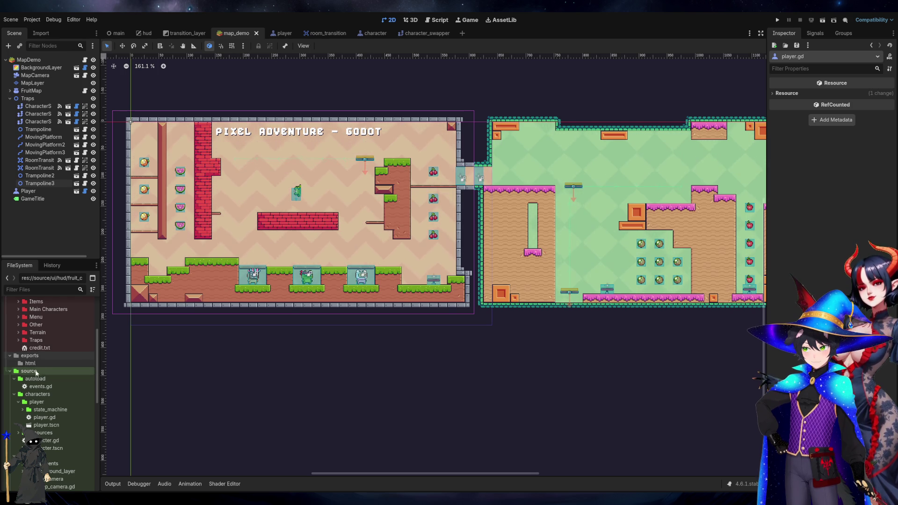
{"action": "scroll", "coordinate": [35, 371], "scroll_direction": "down", "scroll_amount": 3}
{"action": "scroll", "coordinate": [49, 349], "scroll_direction": "down", "scroll_amount": 2}
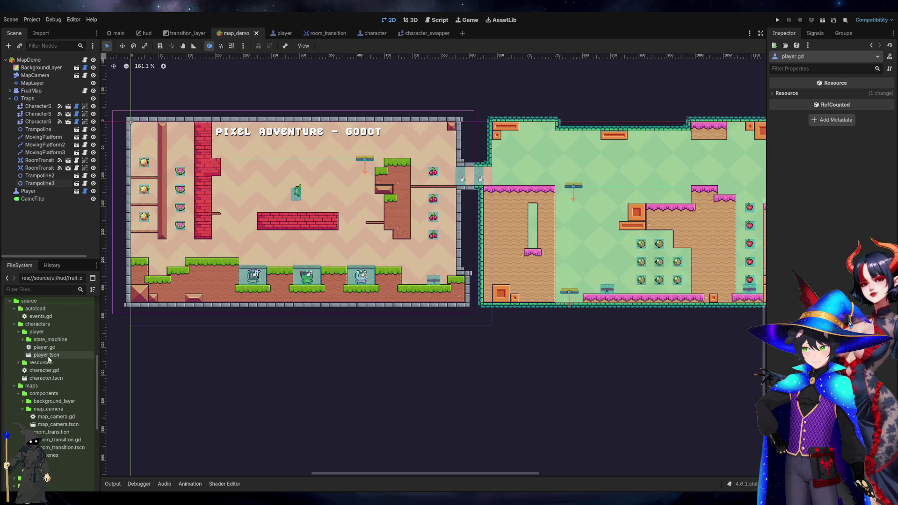
{"action": "scroll", "coordinate": [47, 357], "scroll_direction": "down", "scroll_amount": 3}
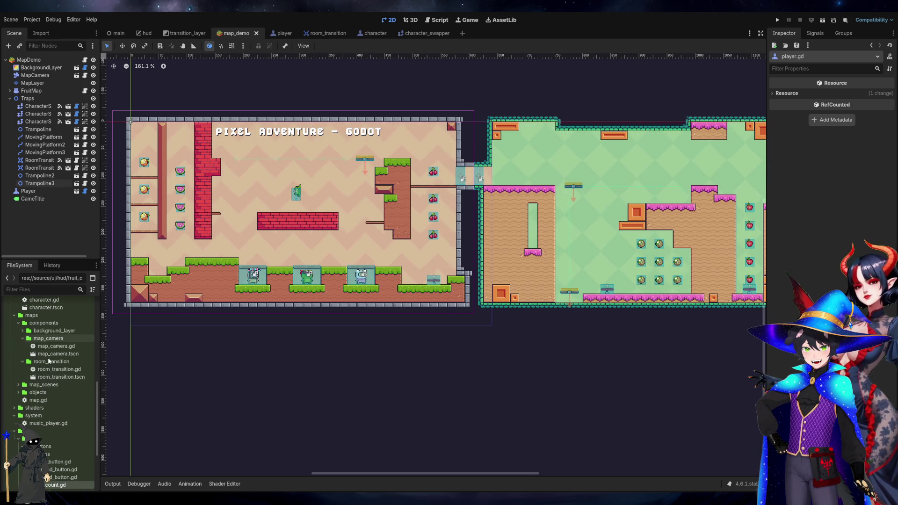
{"action": "left_click", "coordinate": [23, 331]}
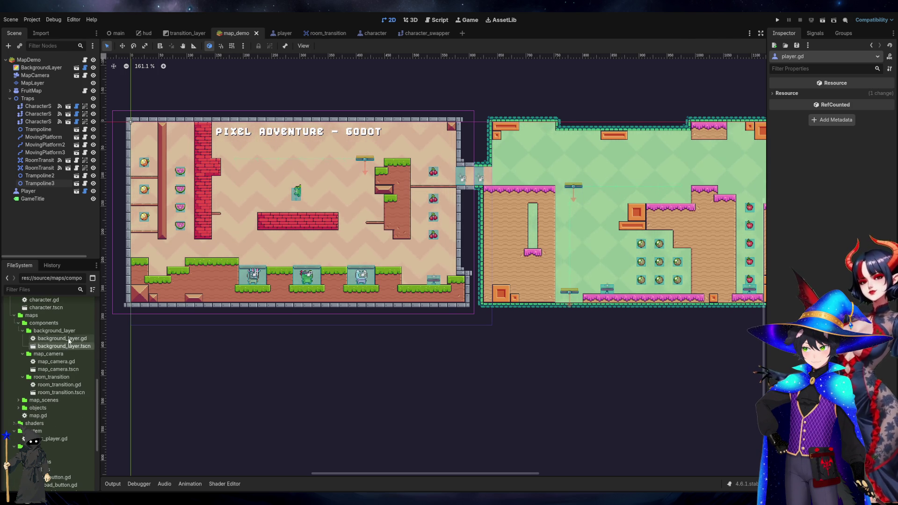
{"action": "double_click", "coordinate": [68, 340]}
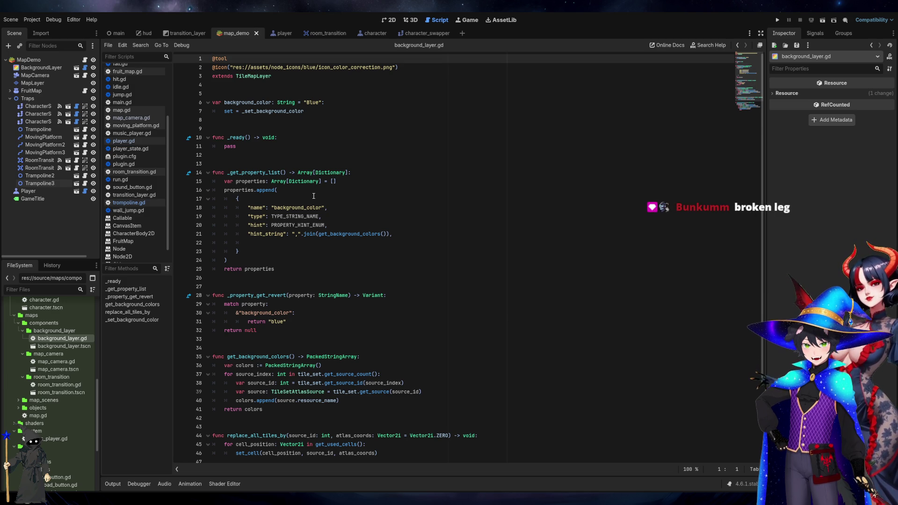
{"action": "scroll", "coordinate": [313, 196], "scroll_direction": "down", "scroll_amount": 3}
{"action": "left_click", "coordinate": [313, 196]}
{"action": "left_click", "coordinate": [329, 188]}
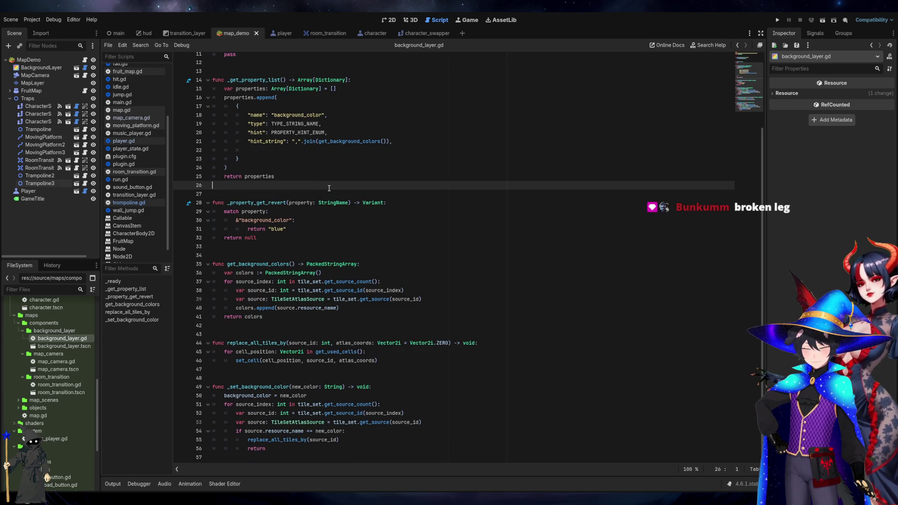
{"action": "scroll", "coordinate": [329, 189], "scroll_direction": "up", "scroll_amount": 3}
{"action": "left_click", "coordinate": [317, 148]}
{"action": "left_click", "coordinate": [310, 155]}
{"action": "left_click", "coordinate": [302, 162]}
{"action": "left_click", "coordinate": [293, 127]}
{"action": "left_click", "coordinate": [302, 120]}
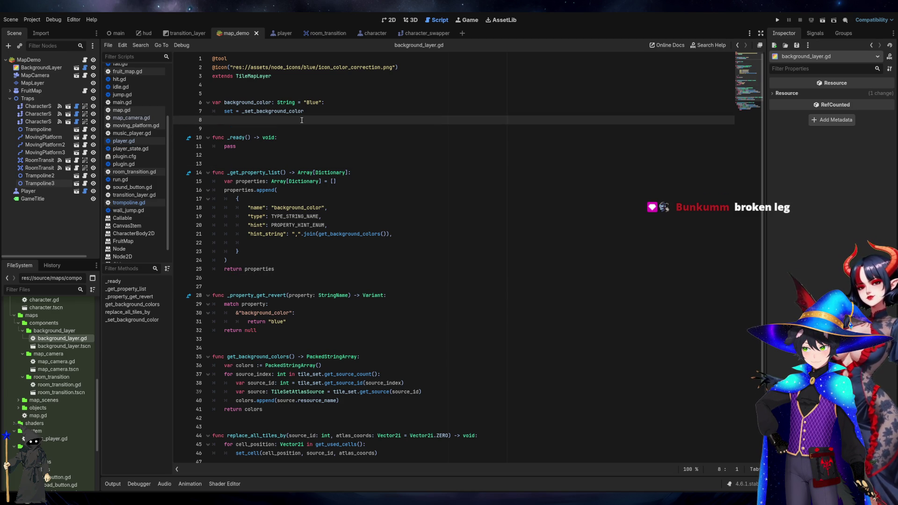
{"action": "left_click", "coordinate": [300, 163]}
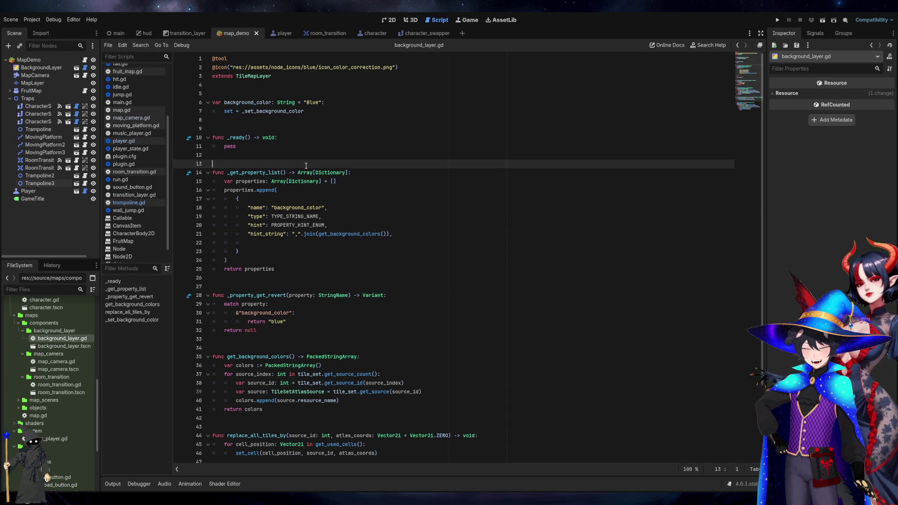
{"action": "scroll", "coordinate": [306, 166], "scroll_direction": "down", "scroll_amount": 3}
{"action": "left_click", "coordinate": [303, 186]}
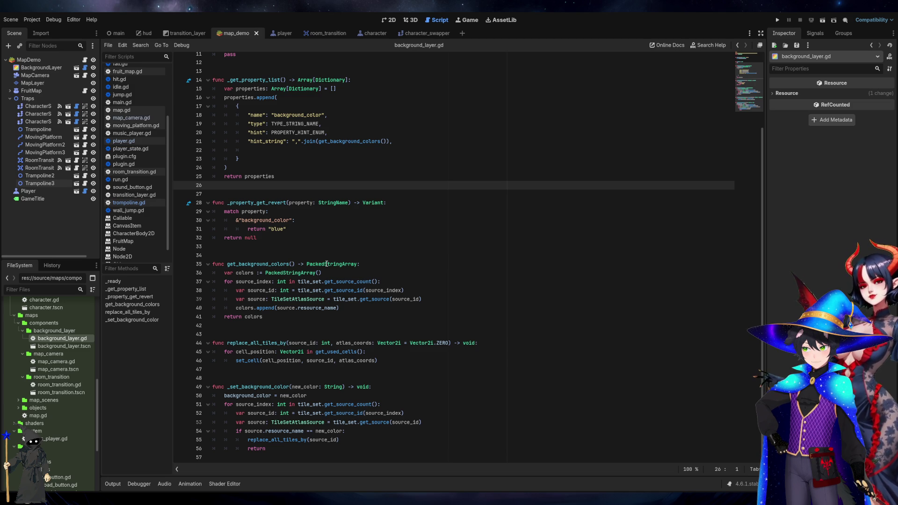
{"action": "left_click", "coordinate": [327, 255]}
{"action": "key", "text": "Up"}
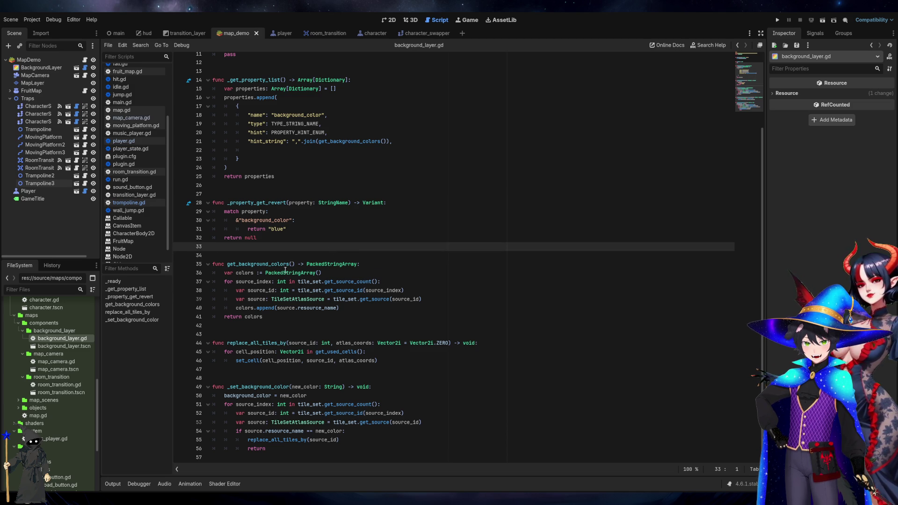
{"action": "left_click", "coordinate": [294, 252]}
{"action": "scroll", "coordinate": [255, 144], "scroll_direction": "up", "scroll_amount": 4}
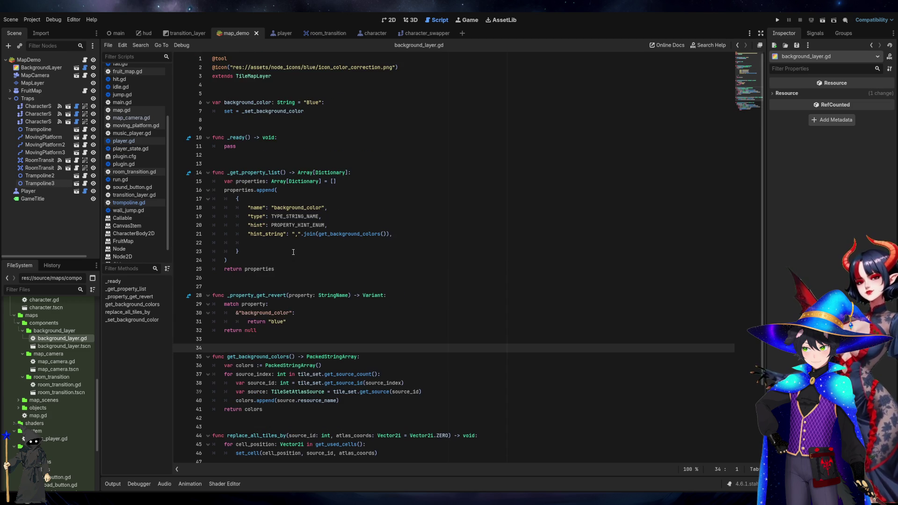
{"action": "left_click", "coordinate": [254, 137]}
{"action": "left_click", "coordinate": [254, 172]}
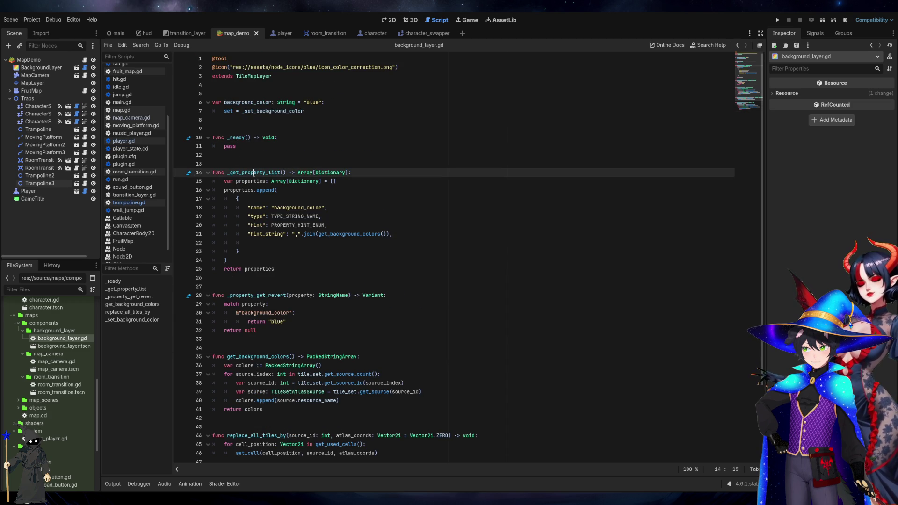
{"action": "scroll", "coordinate": [254, 174], "scroll_direction": "down", "scroll_amount": 3}
{"action": "left_click", "coordinate": [250, 202]}
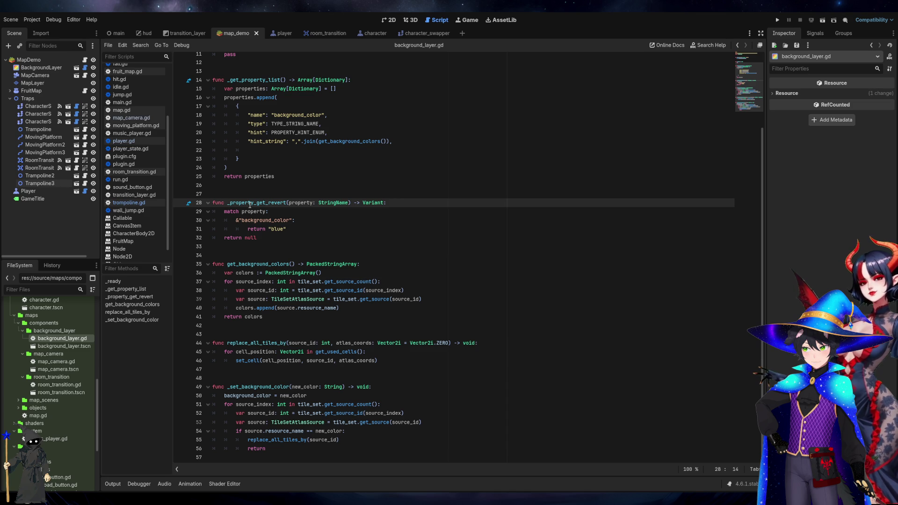
{"action": "left_click", "coordinate": [268, 194]}
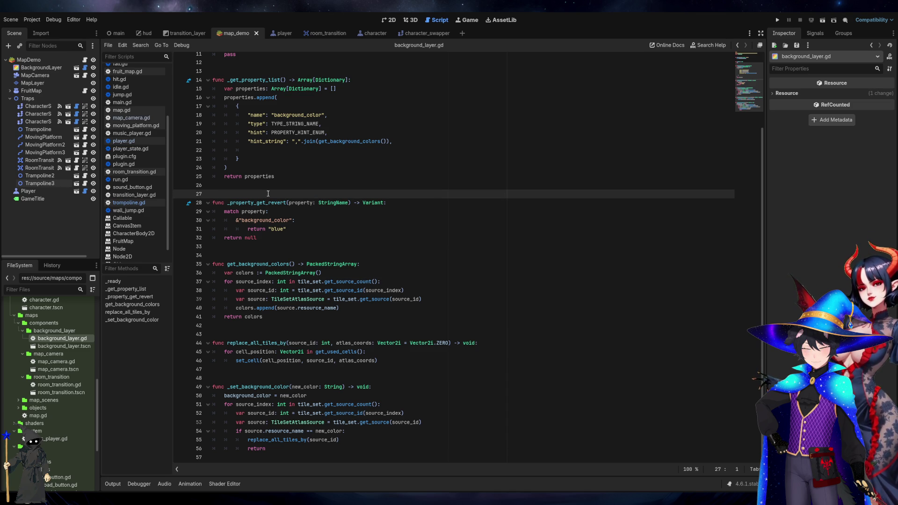
{"action": "double_click", "coordinate": [238, 80]}
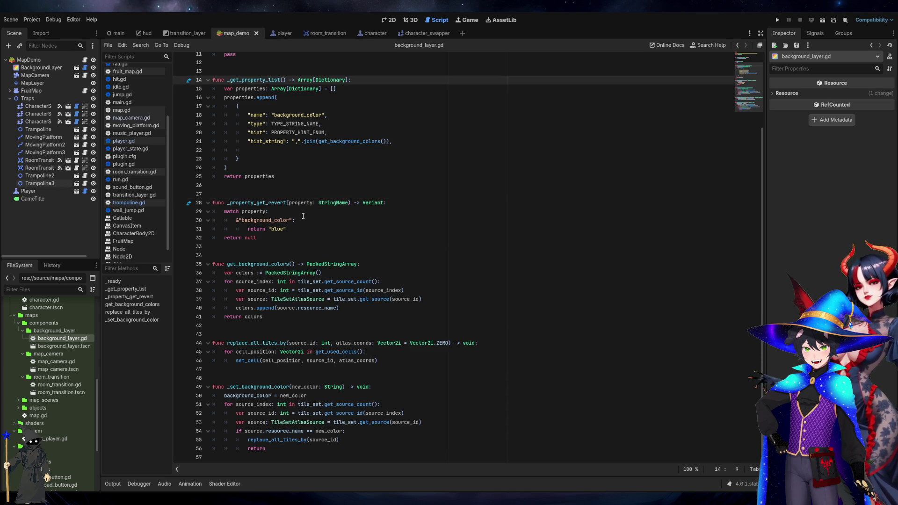
{"action": "left_click", "coordinate": [326, 263]}
{"action": "left_click", "coordinate": [326, 247]}
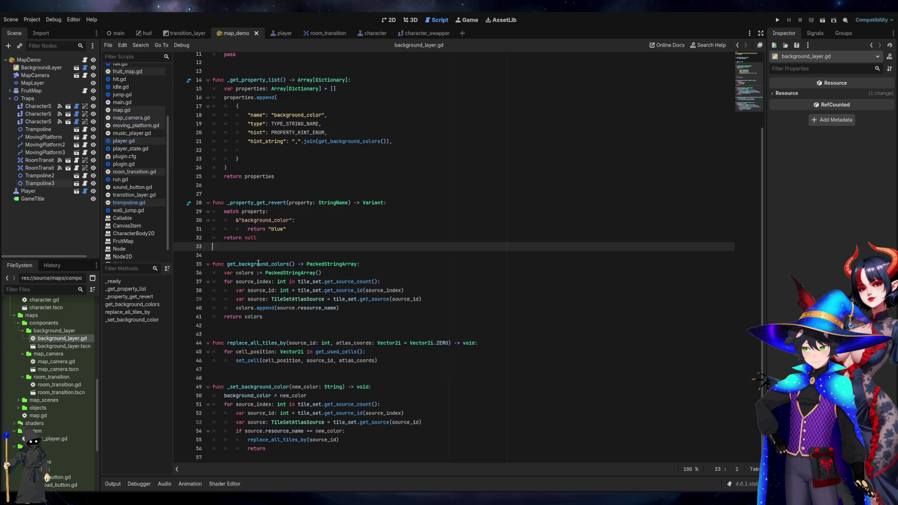
{"action": "key", "text": "Down"}
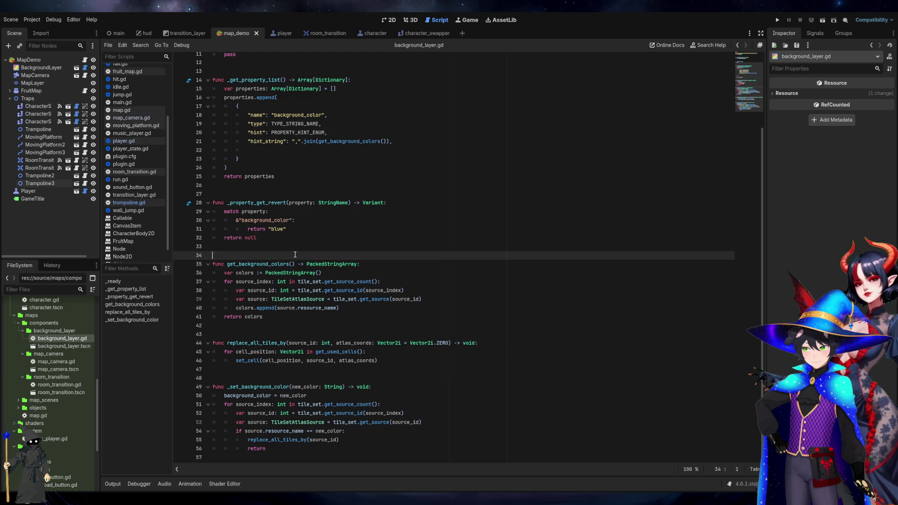
{"action": "left_click", "coordinate": [259, 386]}
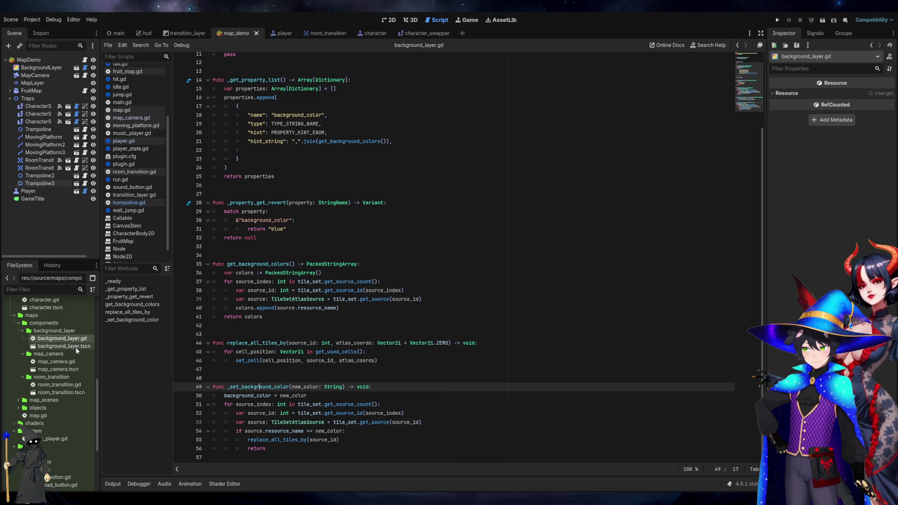
Expand objects > character_swapper and open character_swapper.gd
{"action": "scroll", "coordinate": [65, 381], "scroll_direction": "down", "scroll_amount": 2}
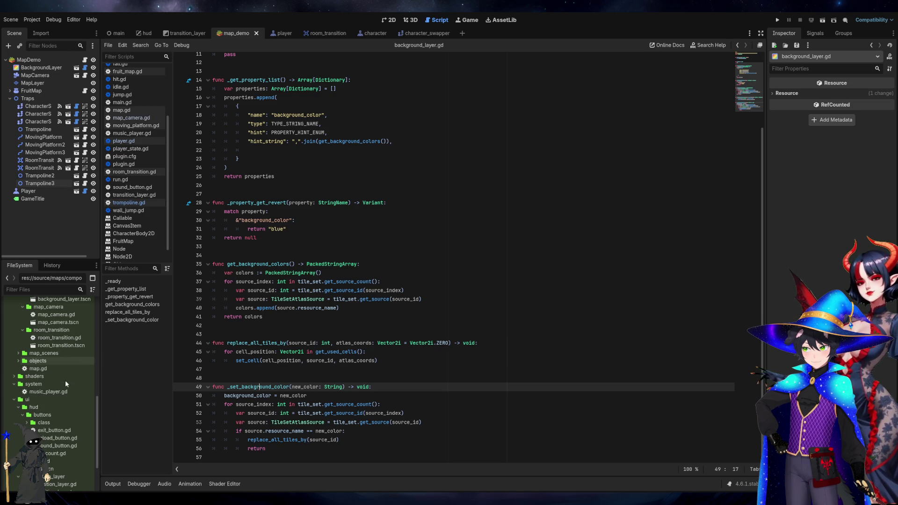
{"action": "left_click", "coordinate": [18, 361]}
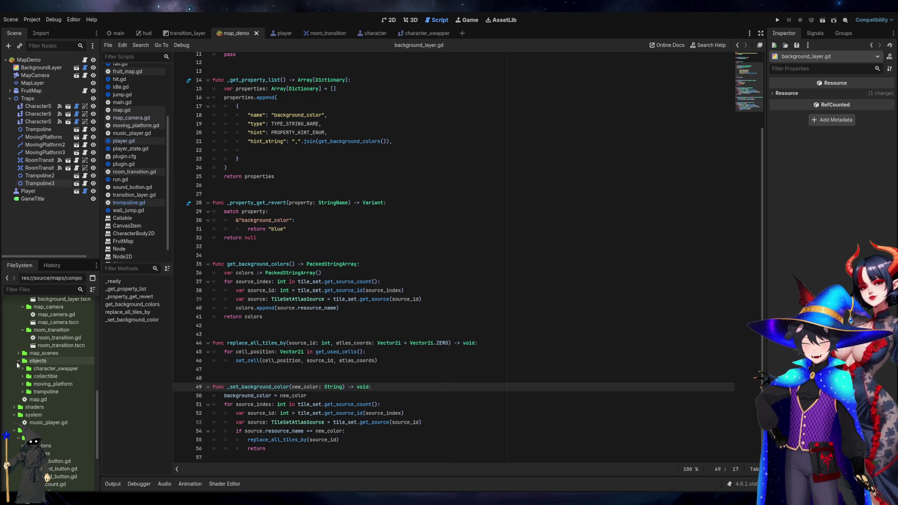
{"action": "left_click", "coordinate": [22, 368]}
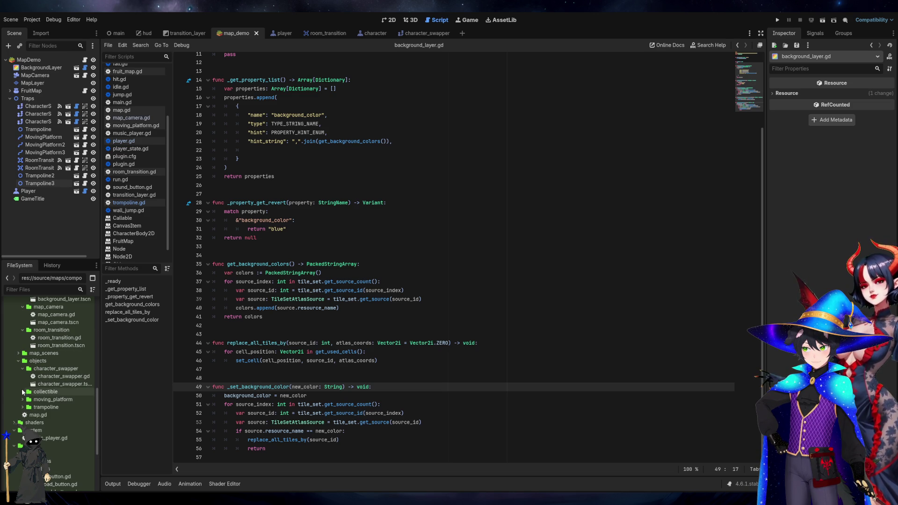
{"action": "double_click", "coordinate": [43, 377]}
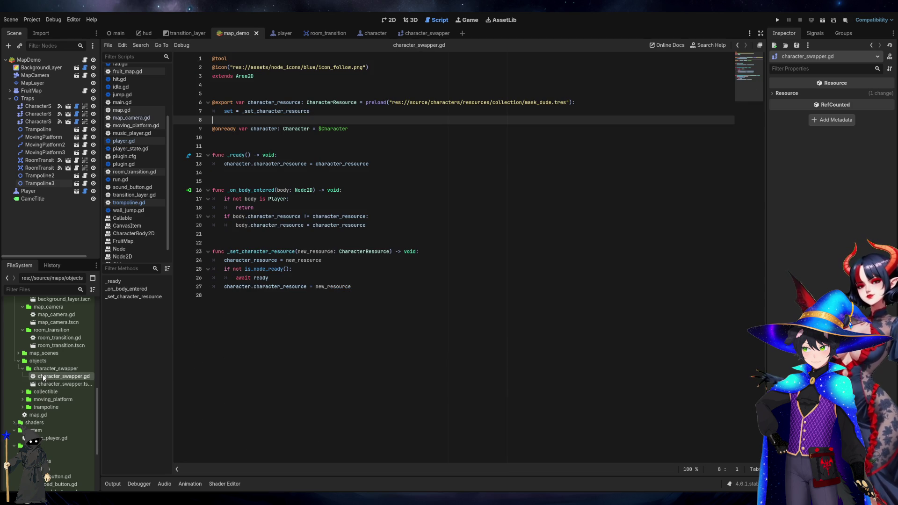
Expand the collectible folder, open collectible.gd, and go to APPLE in the Fruits enum
{"action": "scroll", "coordinate": [44, 381], "scroll_direction": "down", "scroll_amount": 2}
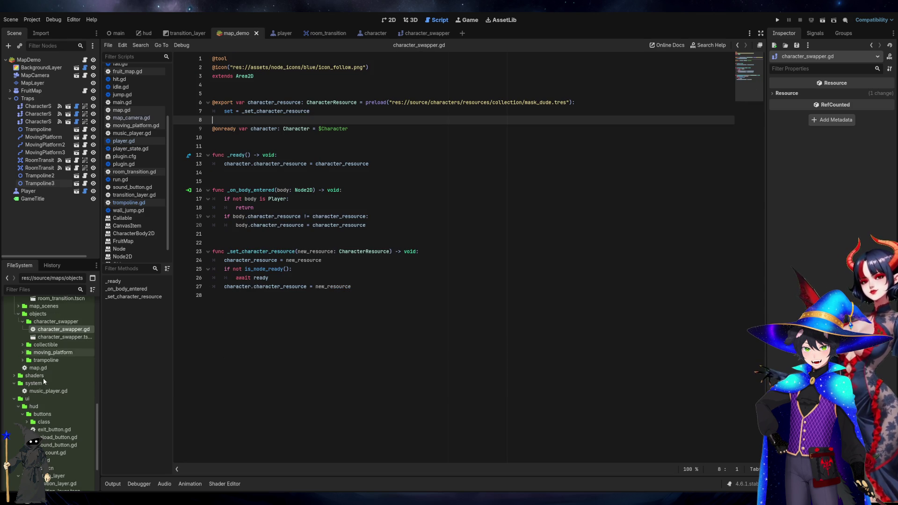
{"action": "left_click", "coordinate": [21, 346]}
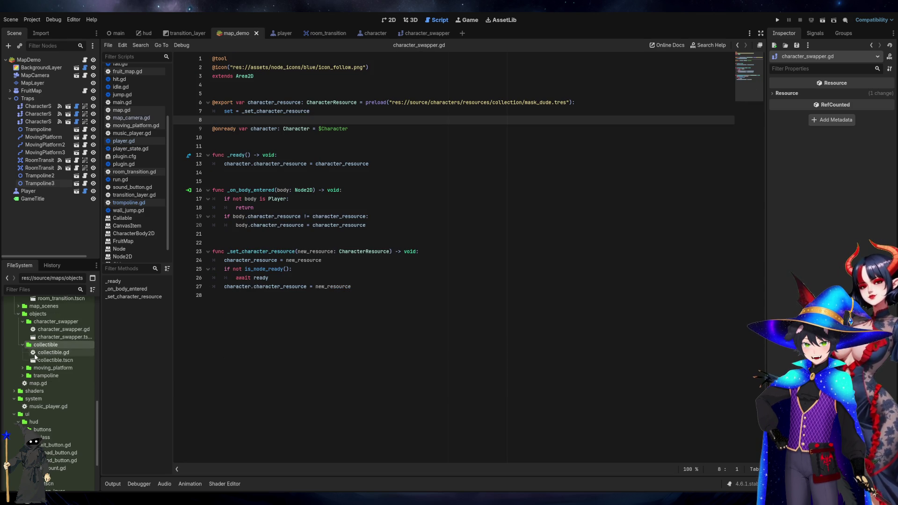
{"action": "double_click", "coordinate": [47, 352]}
{"action": "left_click", "coordinate": [243, 112]}
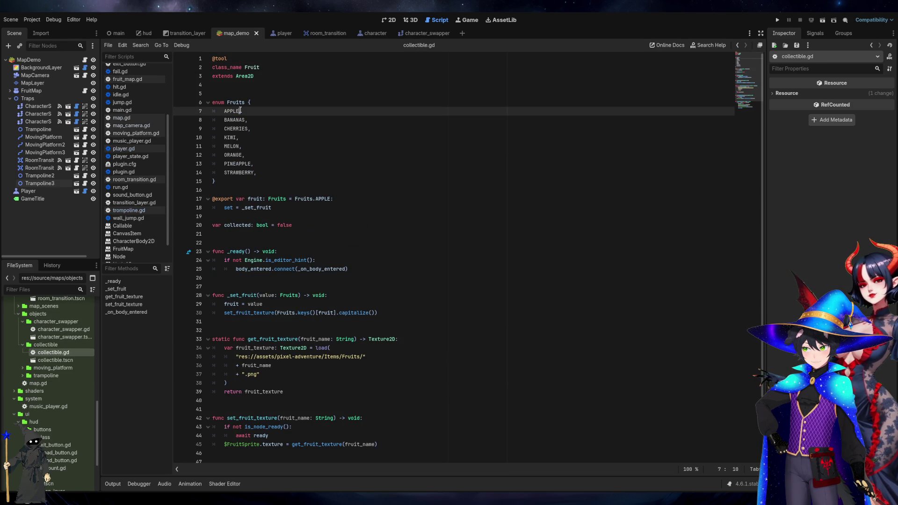
{"action": "left_click", "coordinate": [237, 173]}
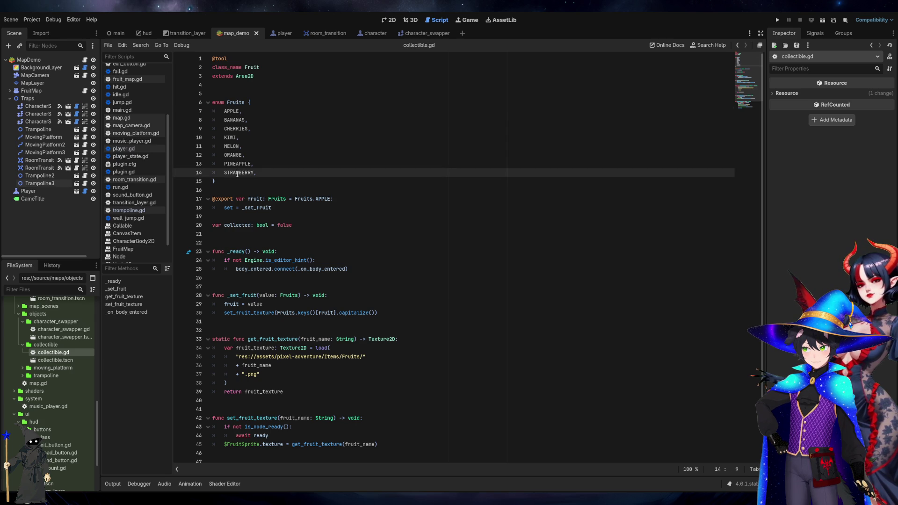
{"action": "left_click", "coordinate": [271, 207]}
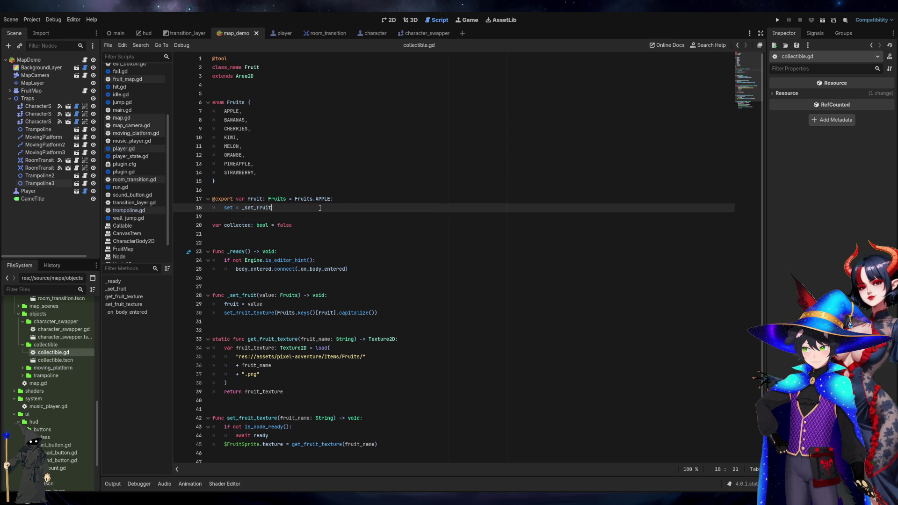
{"action": "left_click", "coordinate": [306, 199]}
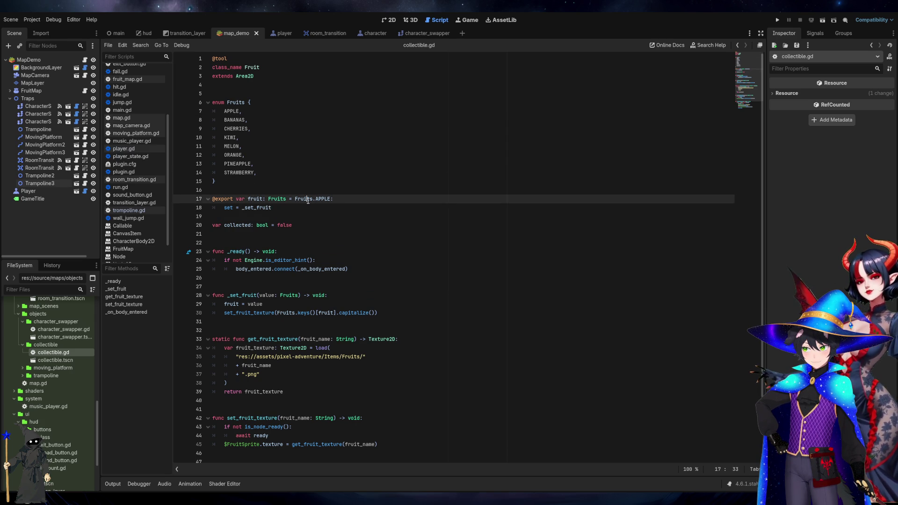
{"action": "left_click", "coordinate": [295, 210]}
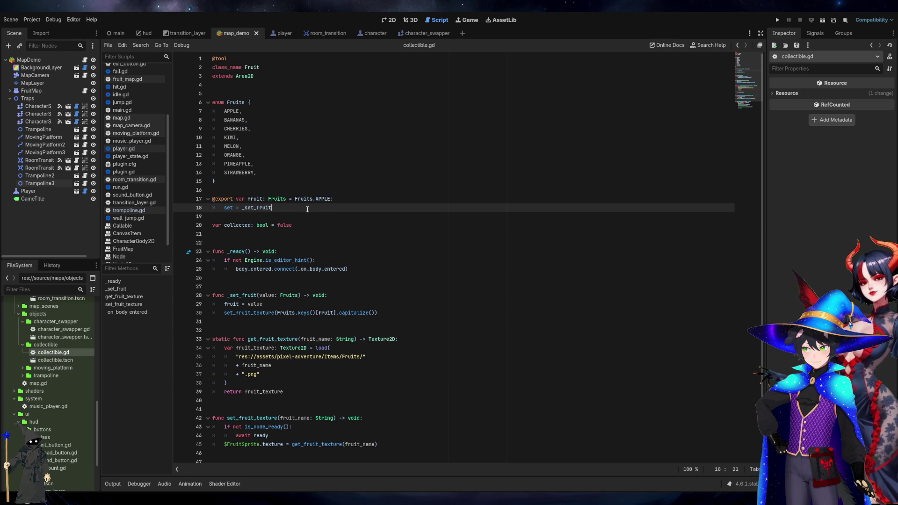
{"action": "scroll", "coordinate": [307, 209], "scroll_direction": "down", "scroll_amount": 2}
{"action": "scroll", "coordinate": [307, 209], "scroll_direction": "down", "scroll_amount": 1}
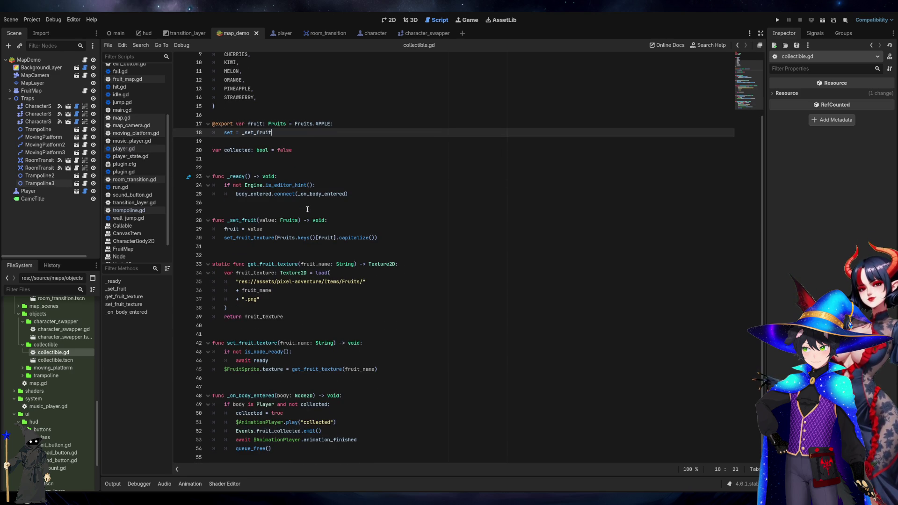
{"action": "left_click", "coordinate": [321, 210]}
{"action": "left_click", "coordinate": [320, 223]}
{"action": "left_click", "coordinate": [310, 229]}
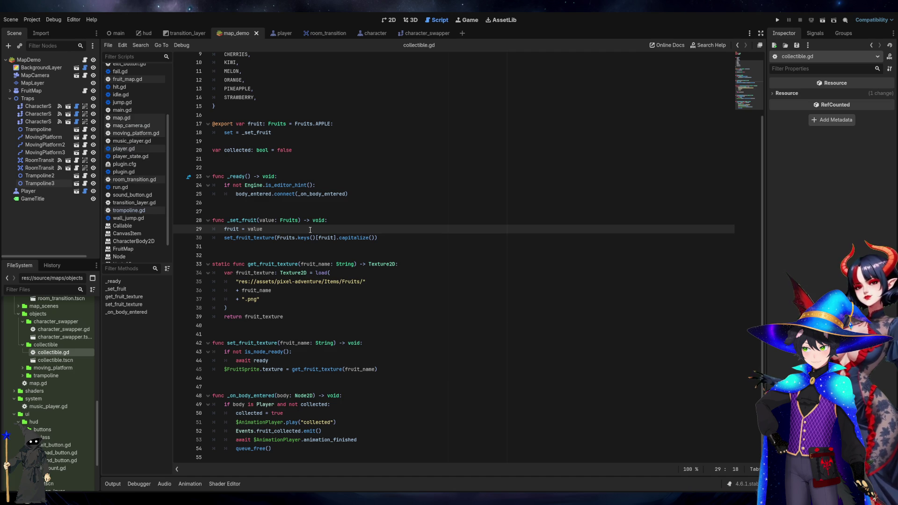
{"action": "left_click", "coordinate": [342, 264]}
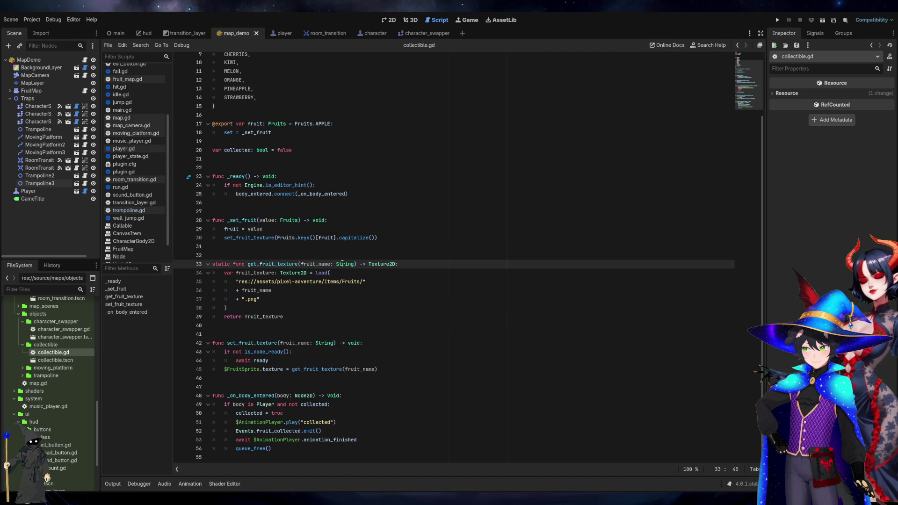
{"action": "left_click", "coordinate": [333, 255]}
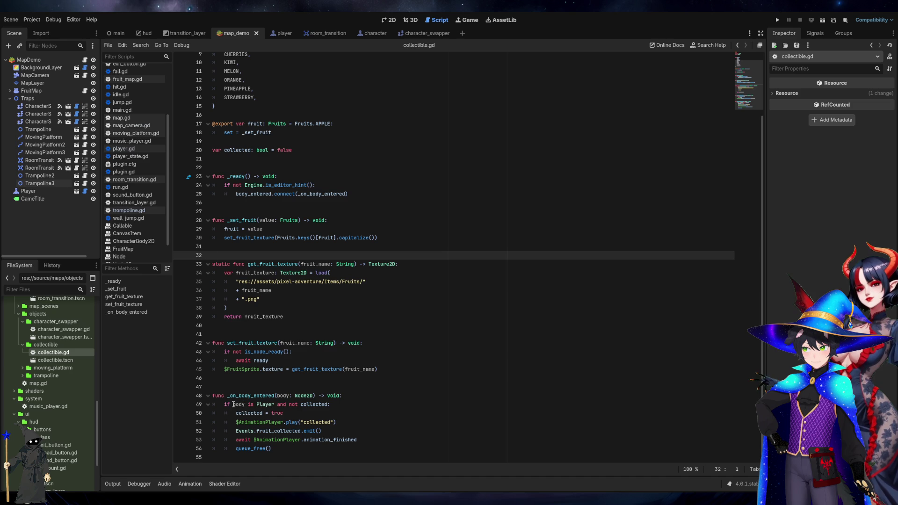
{"action": "left_click_drag", "start_coordinate": [224, 404], "coordinate": [379, 407]}
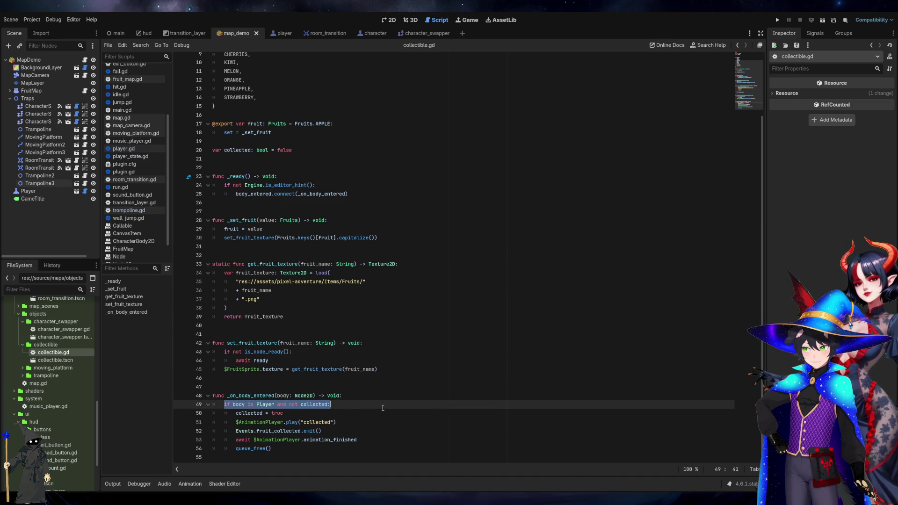
{"action": "left_click", "coordinate": [374, 408]}
{"action": "left_click", "coordinate": [366, 415]}
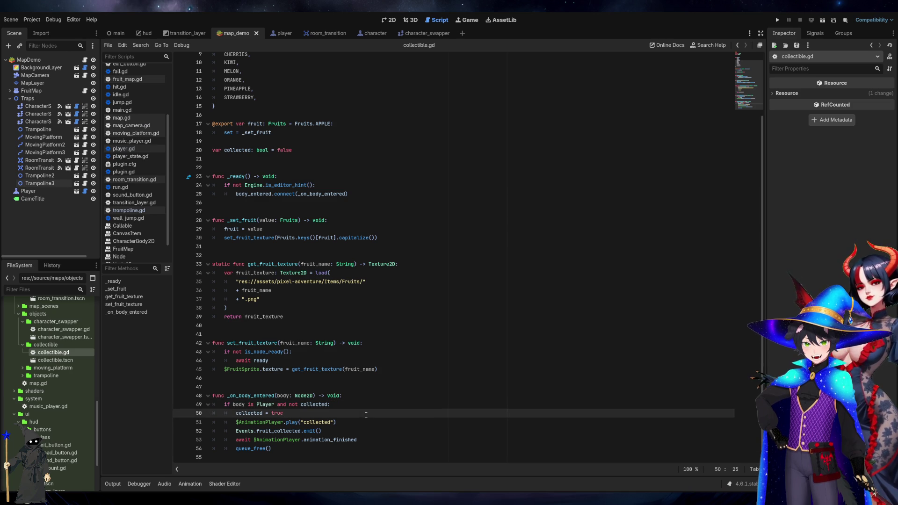
{"action": "left_click", "coordinate": [341, 430]}
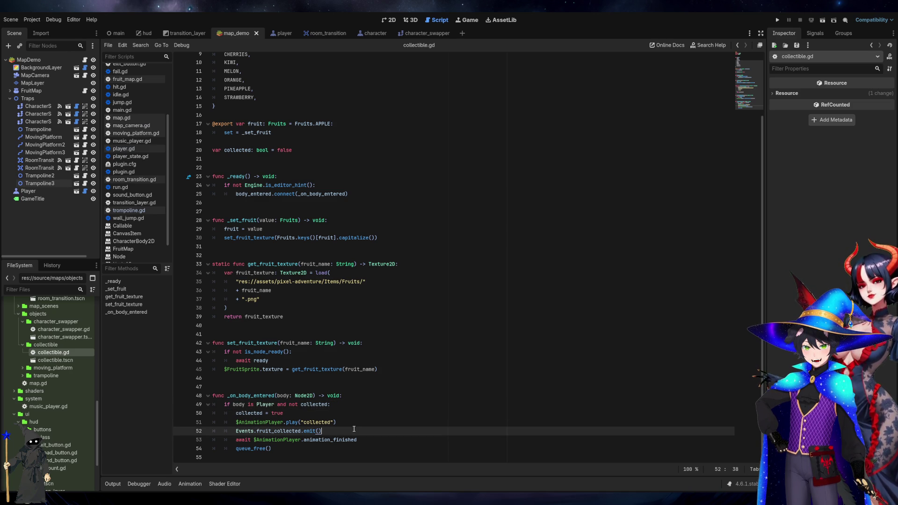
{"action": "left_click", "coordinate": [296, 455]}
{"action": "left_click", "coordinate": [305, 452]}
{"action": "double_click", "coordinate": [333, 440]}
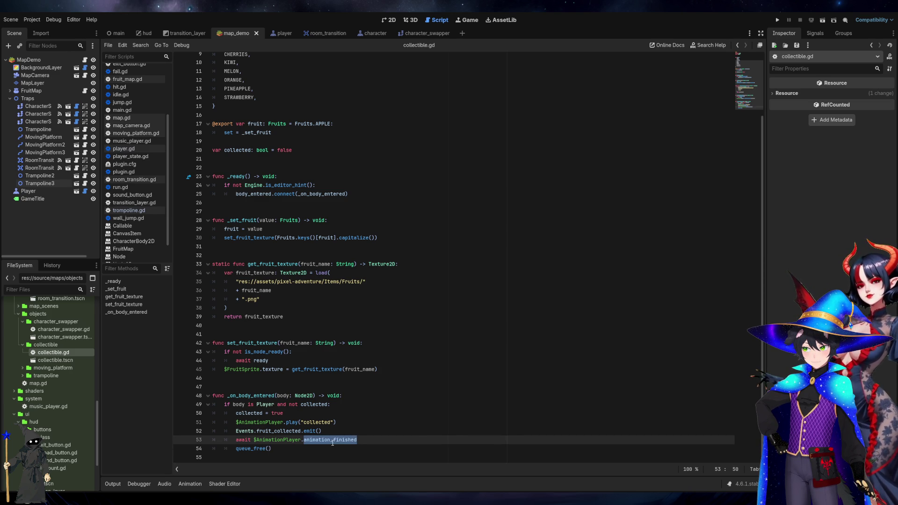
{"action": "left_click", "coordinate": [317, 448]}
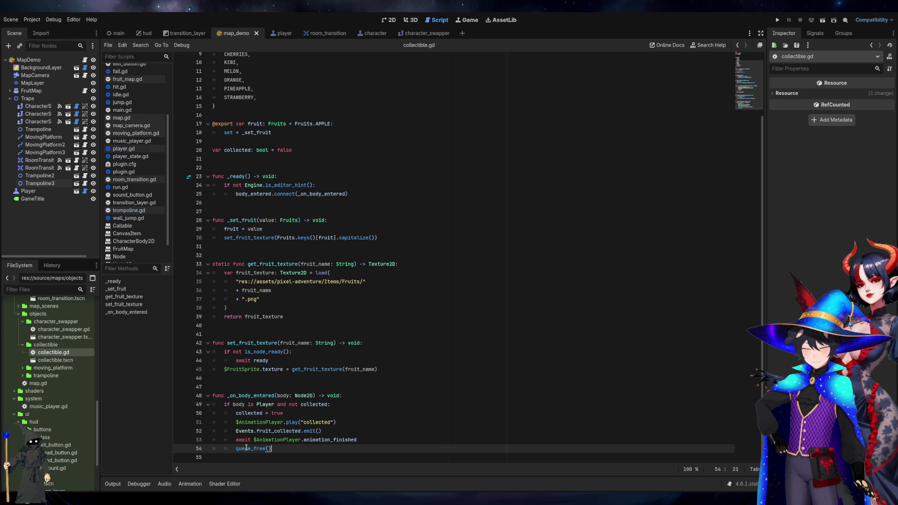
{"action": "double_click", "coordinate": [247, 448]}
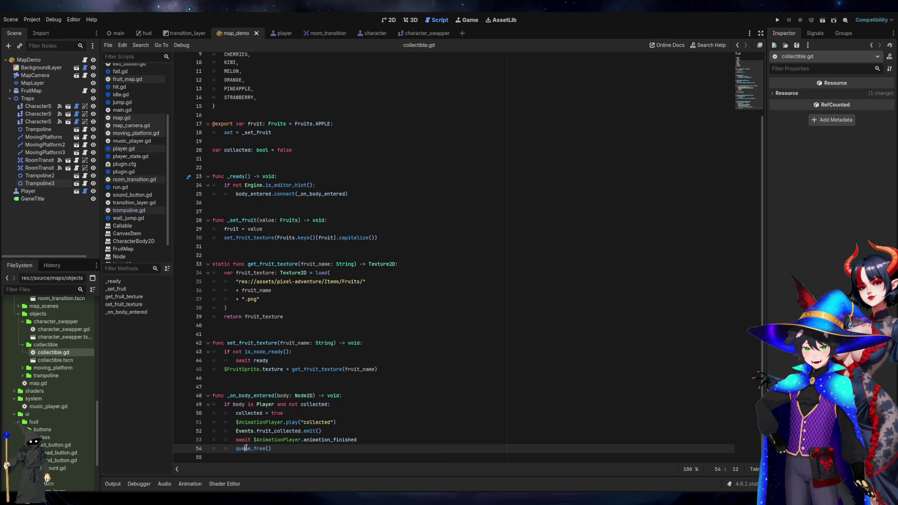
{"action": "key", "text": "End"}
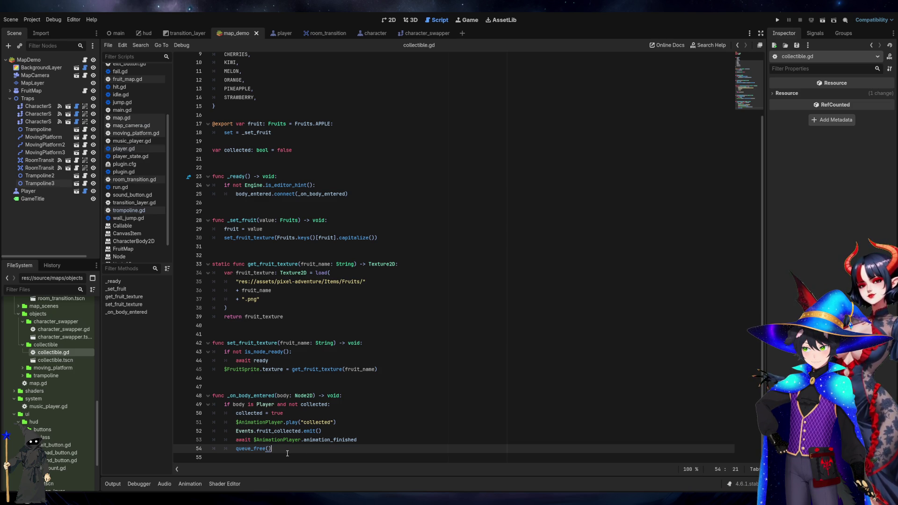
{"action": "left_click", "coordinate": [251, 449]}
{"action": "double_click", "coordinate": [252, 450]}
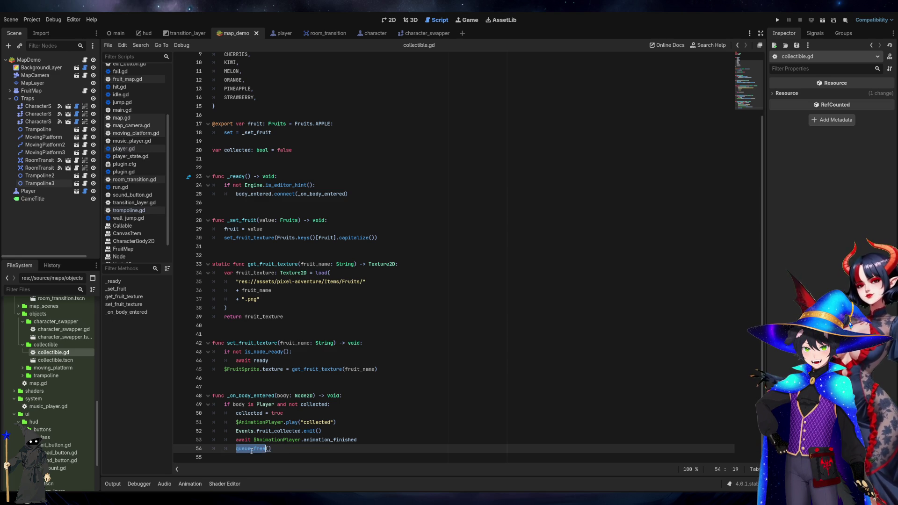
{"action": "left_click", "coordinate": [286, 447]}
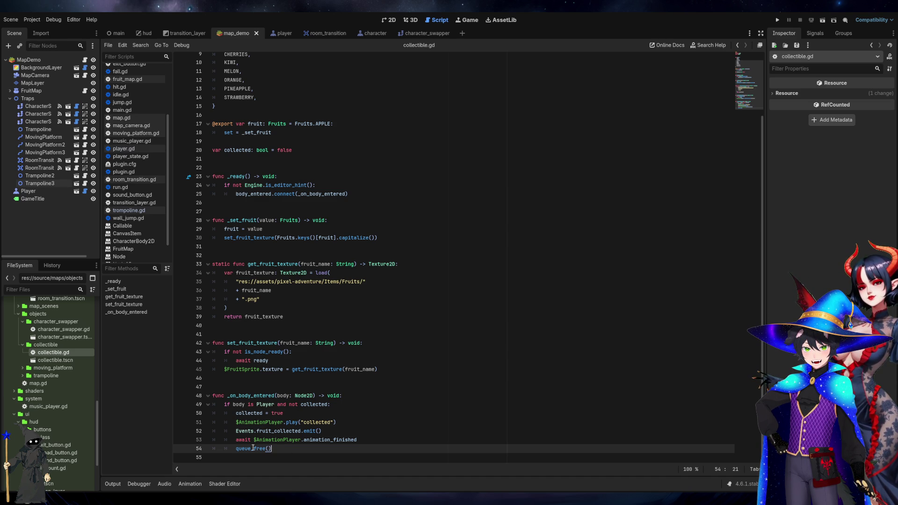
{"action": "left_click", "coordinate": [267, 448]}
{"action": "key", "text": "End"}
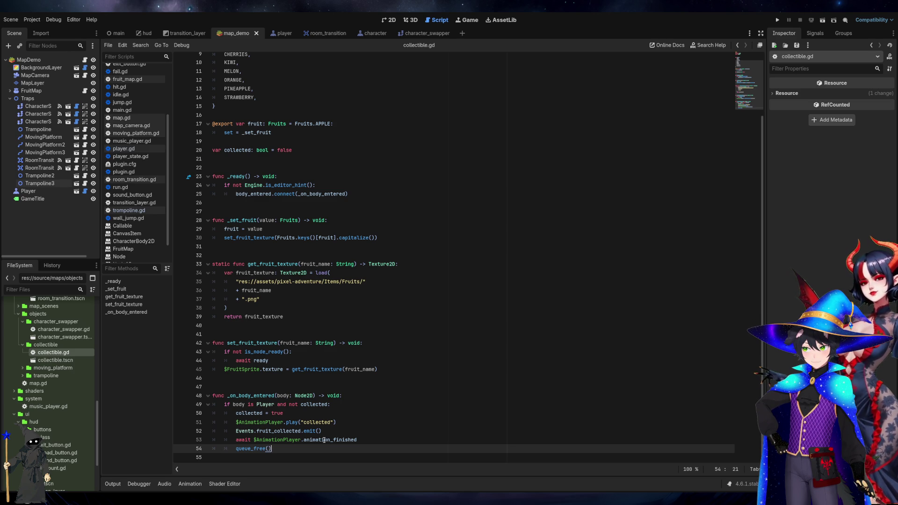
{"action": "left_click", "coordinate": [322, 439]}
{"action": "left_click", "coordinate": [359, 441]}
{"action": "double_click", "coordinate": [334, 440]}
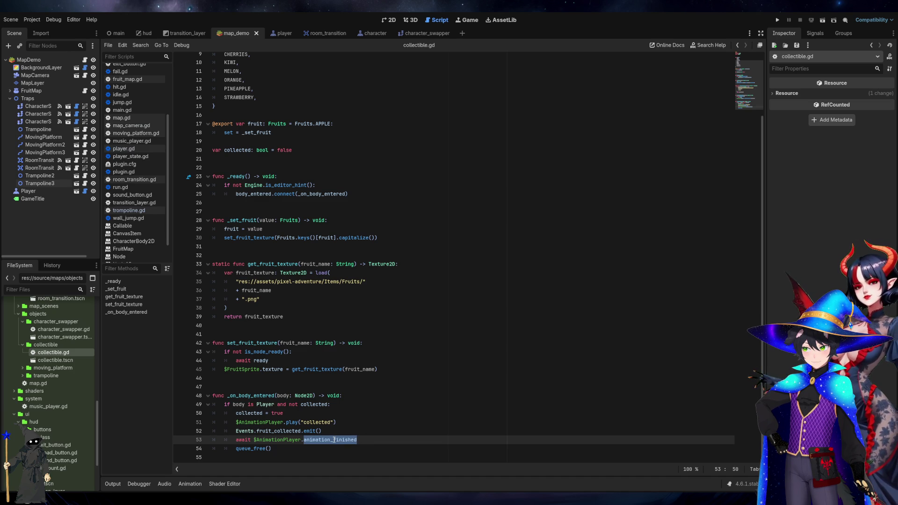
{"action": "left_click", "coordinate": [327, 440]}
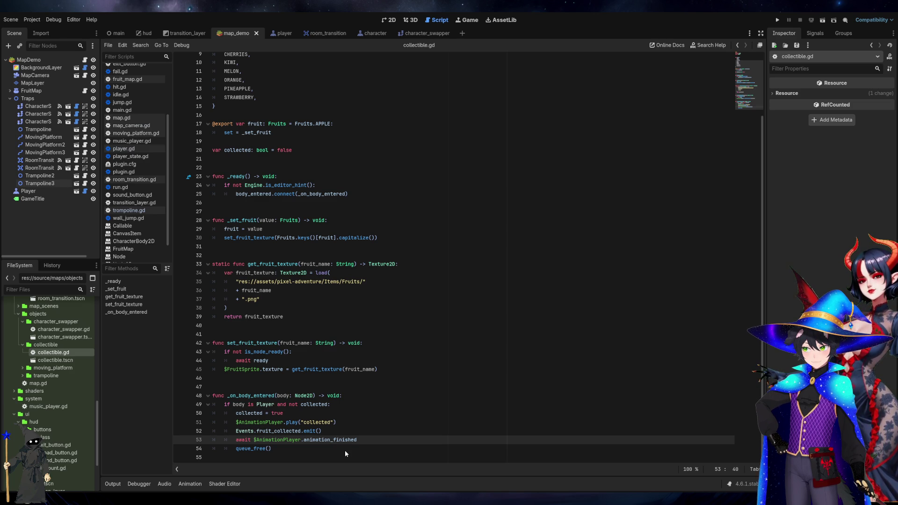
{"action": "left_click", "coordinate": [370, 442]}
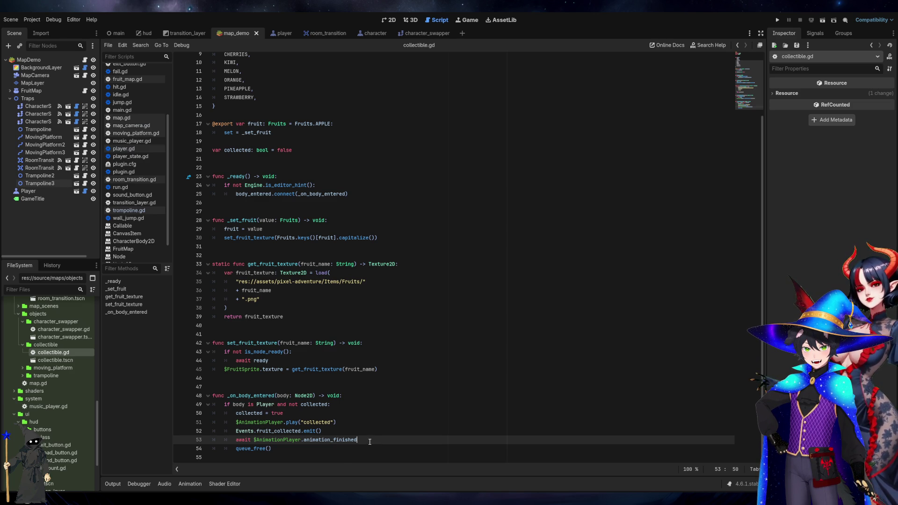
{"action": "key", "text": "ctrl+Left"}
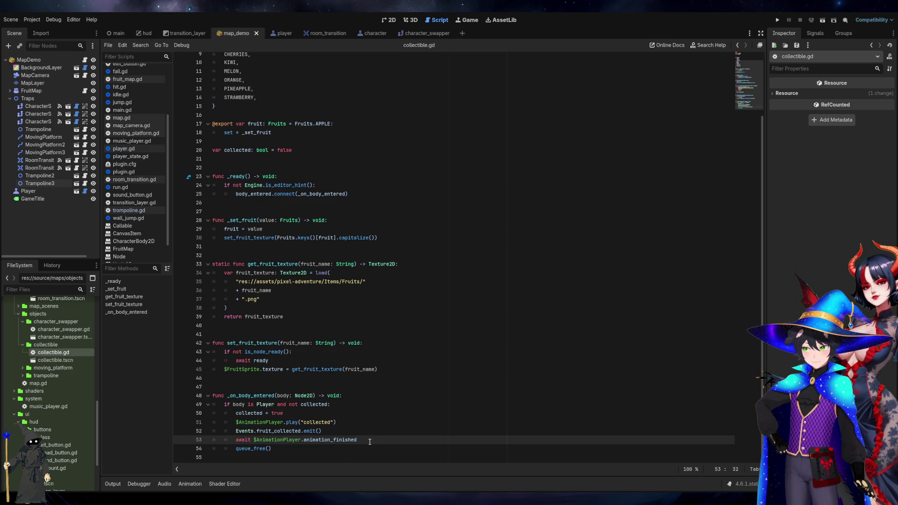
{"action": "type", "text": "isA"}
{"action": "key", "text": "Delete"}
{"action": "left_click", "coordinate": [369, 442]}
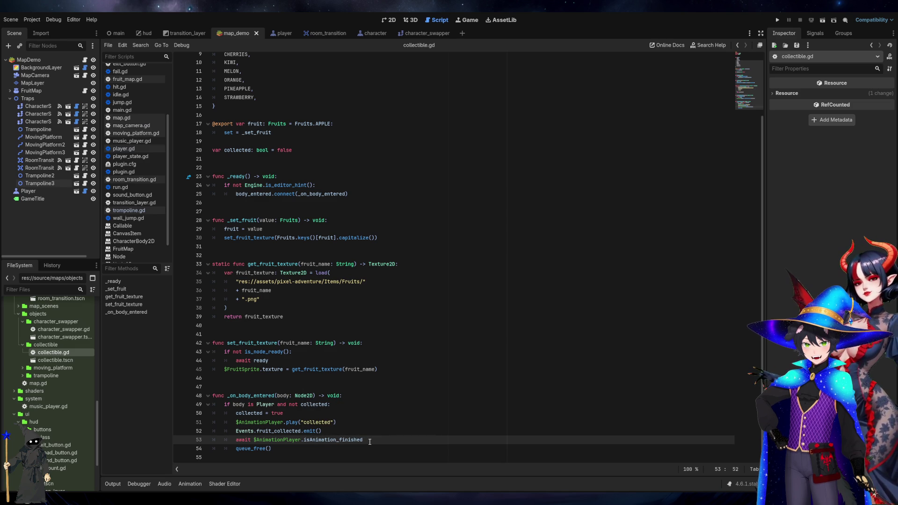
{"action": "key", "text": "ctrl+z"}
{"action": "key", "text": "ctrl+z"}
{"action": "key", "text": "ctrl+z"}
{"action": "left_click", "coordinate": [369, 441]}
{"action": "key", "text": "ctrl+s"}
{"action": "type", "text": "Event"}
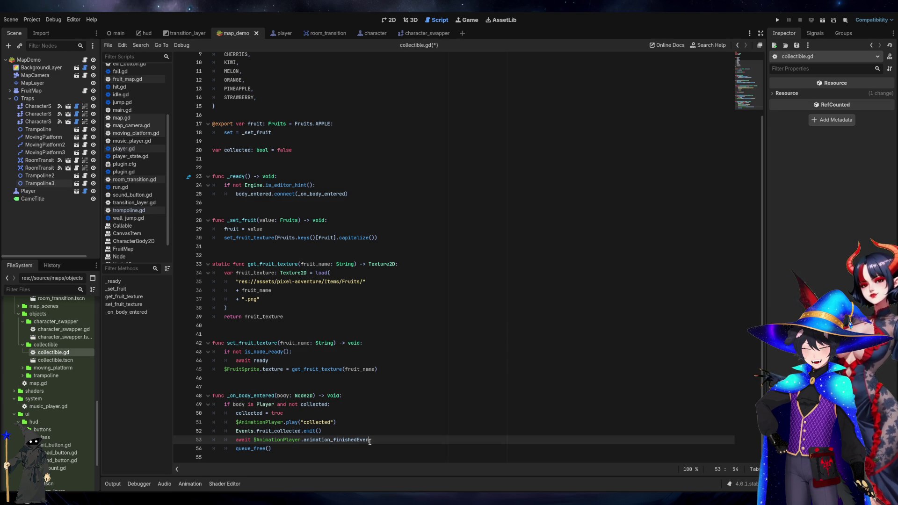
{"action": "key", "text": "shift+Left"}
{"action": "key", "text": "shift+Left"}
{"action": "key", "text": "shift+Left"}
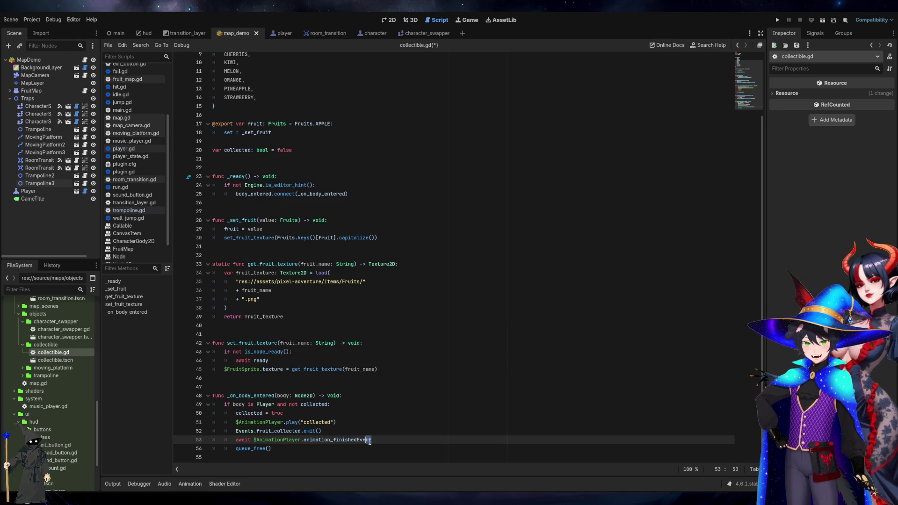
{"action": "key", "text": "BackSpace"}
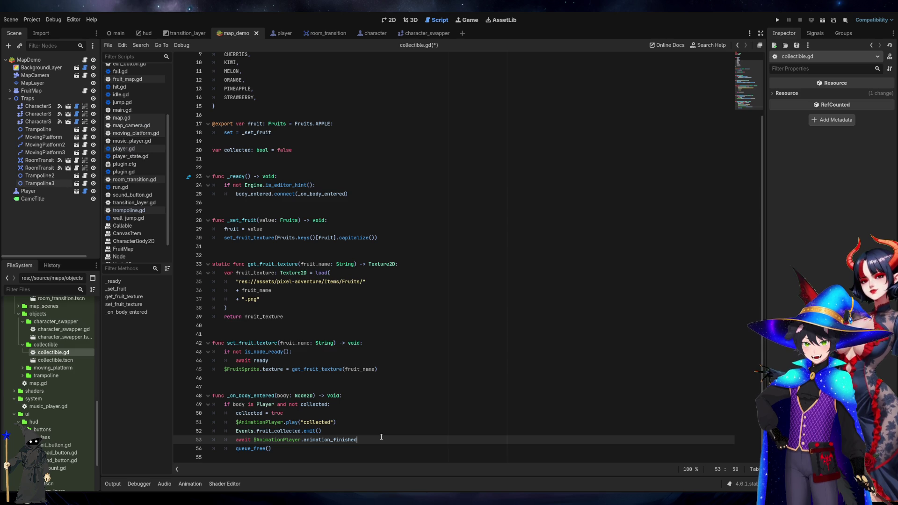
{"action": "key", "text": "ctrl+s"}
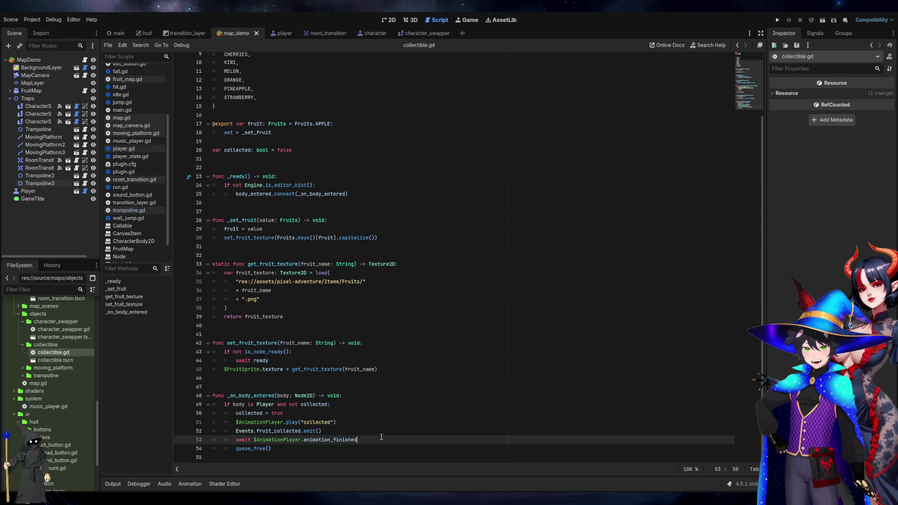
{"action": "key", "text": "Down"}
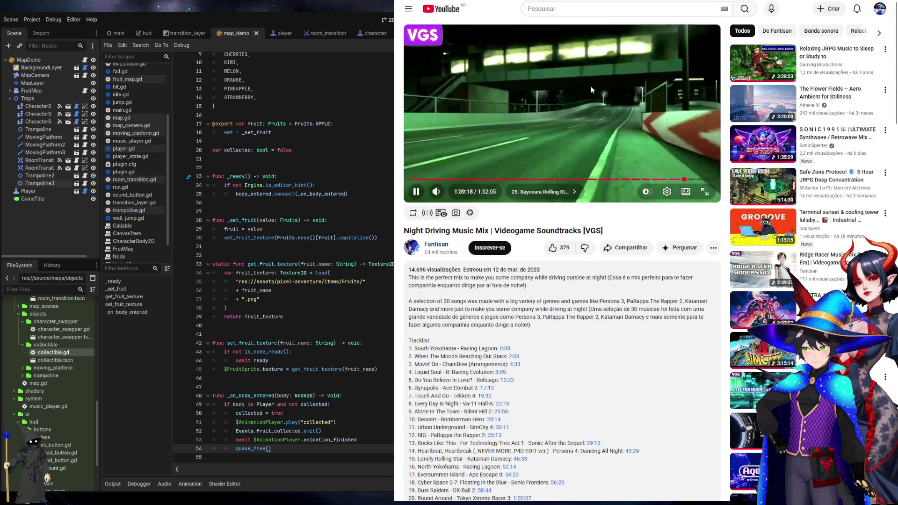
Scroll the video page down to the tracklist, then return to the Godot editor
{"action": "scroll", "coordinate": [591, 99], "scroll_direction": "down", "scroll_amount": 3}
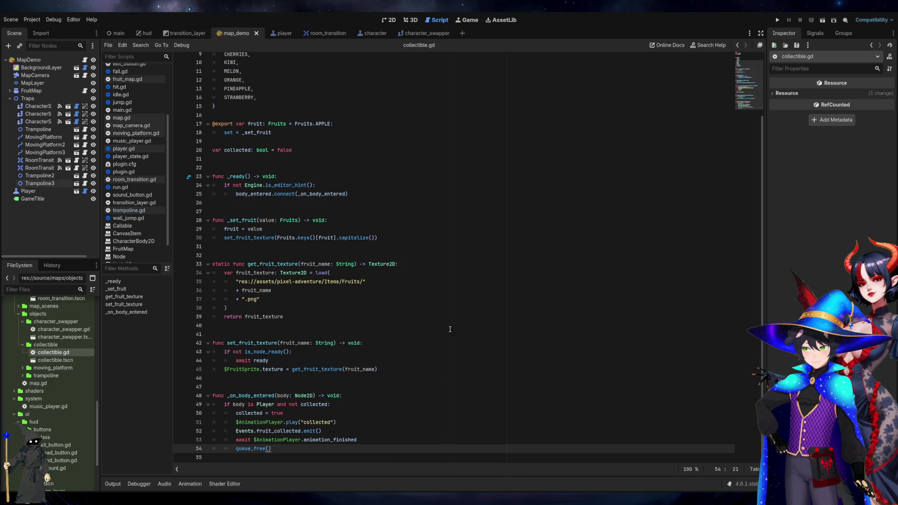
{"action": "left_click", "coordinate": [456, 346]}
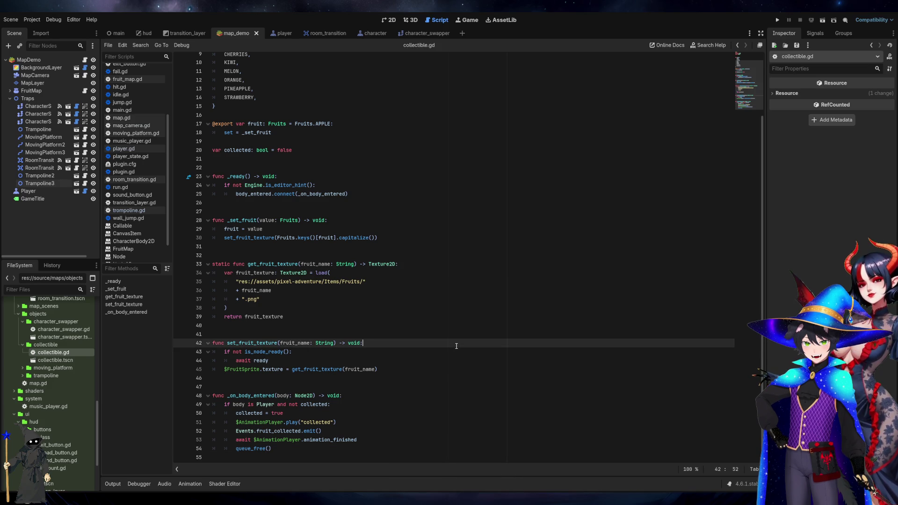
Expand the moving_platform and trampoline folders in FileSystem and open map.gd
{"action": "scroll", "coordinate": [456, 351], "scroll_direction": "up", "scroll_amount": 2}
{"action": "scroll", "coordinate": [455, 355], "scroll_direction": "down", "scroll_amount": 2}
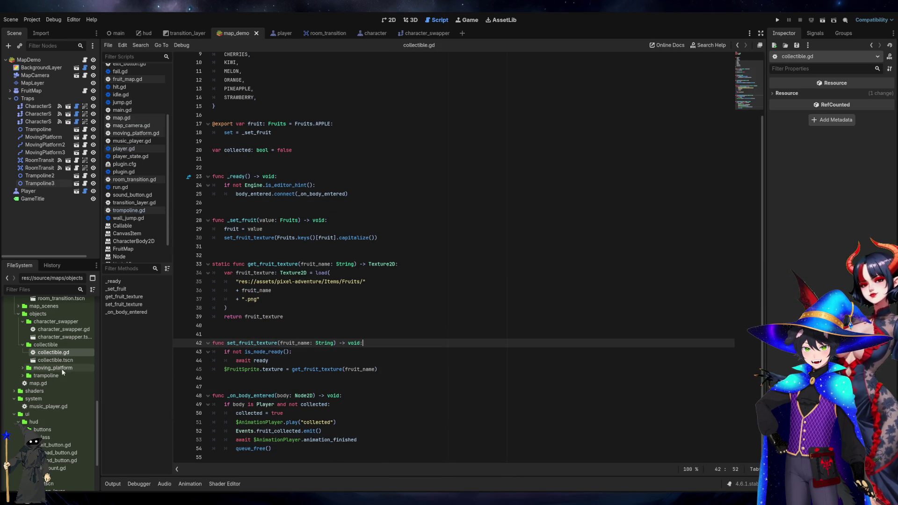
{"action": "left_click", "coordinate": [23, 368]}
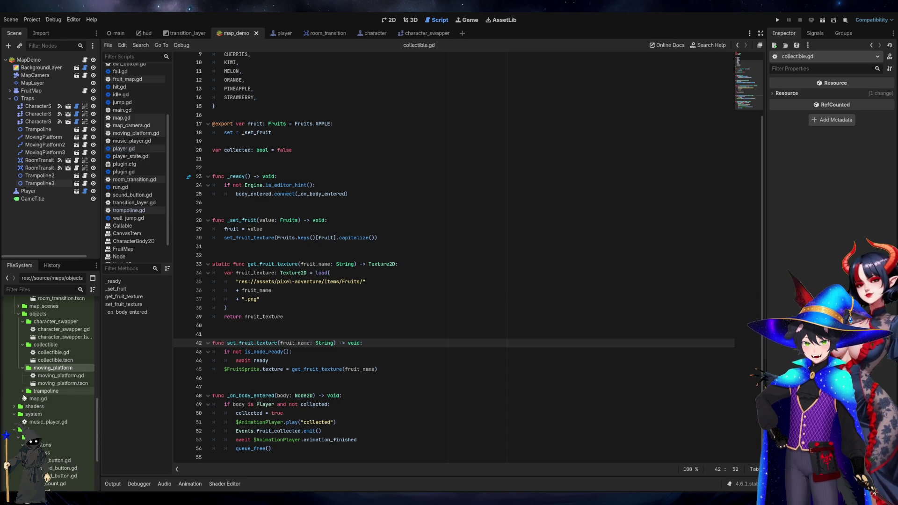
{"action": "left_click", "coordinate": [23, 391]}
{"action": "double_click", "coordinate": [35, 415]}
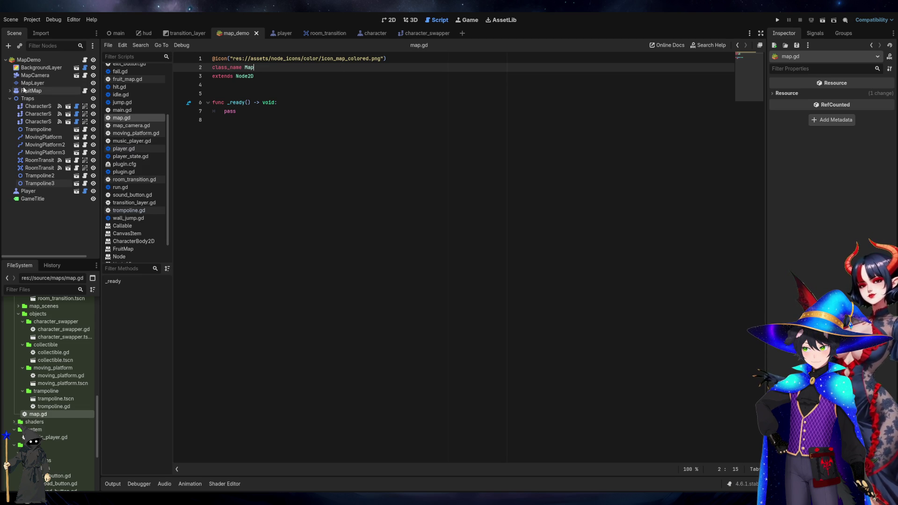
Expand the shaders folder and open hud.gdshader
{"action": "scroll", "coordinate": [25, 415], "scroll_direction": "down", "scroll_amount": 5}
{"action": "left_click", "coordinate": [14, 329]}
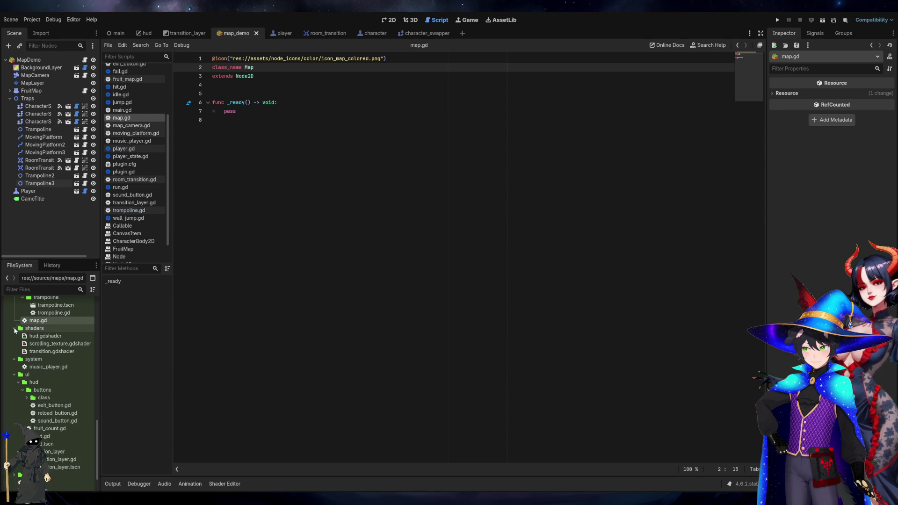
{"action": "left_click", "coordinate": [36, 336]}
{"action": "double_click", "coordinate": [35, 336]}
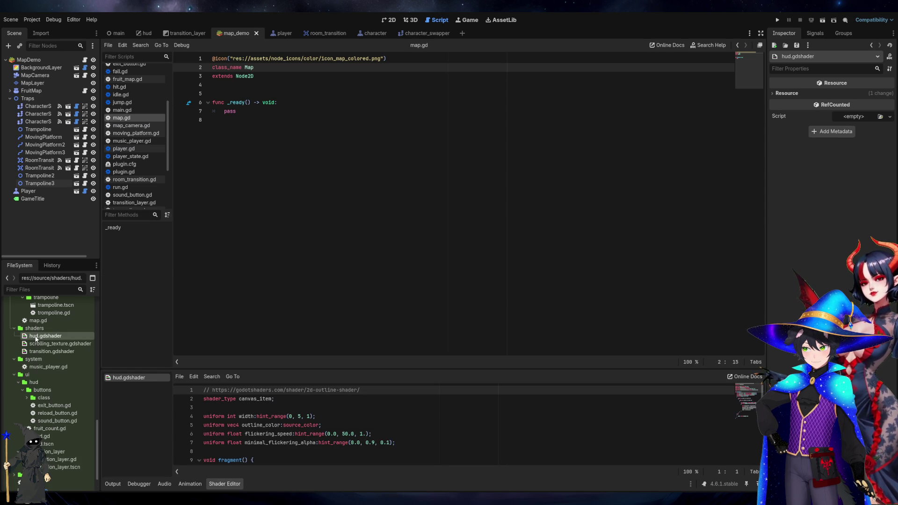
Open transition.gdshader and drag the splitter up to enlarge the shader code area
{"action": "scroll", "coordinate": [320, 430], "scroll_direction": "down", "scroll_amount": 3}
{"action": "scroll", "coordinate": [321, 430], "scroll_direction": "up", "scroll_amount": 3}
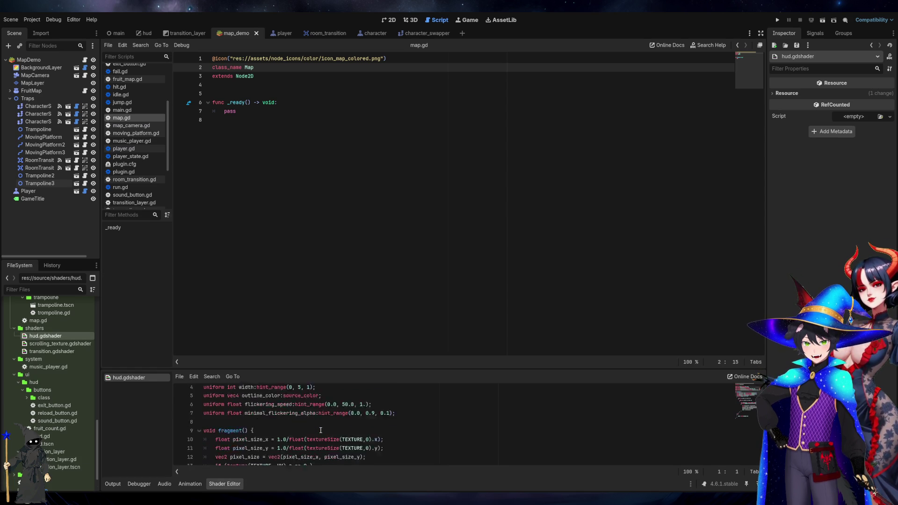
{"action": "double_click", "coordinate": [80, 351]}
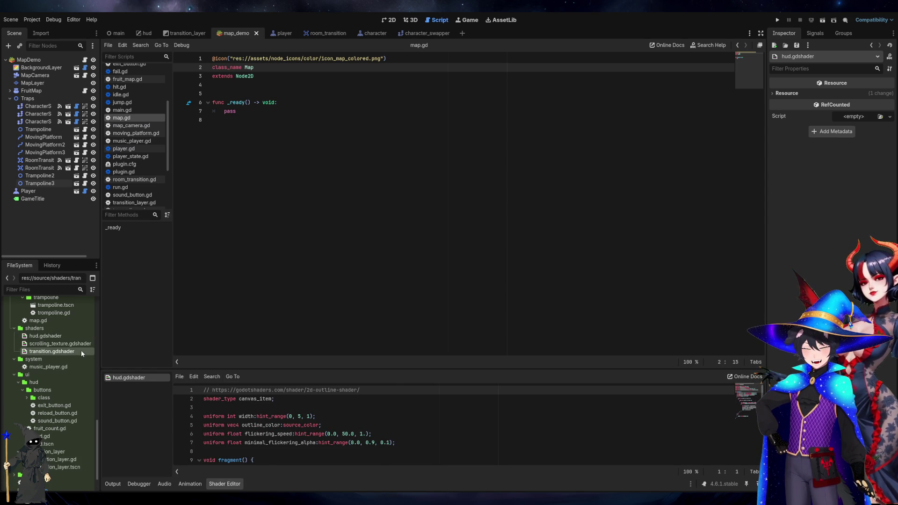
{"action": "left_click_drag", "start_coordinate": [293, 368], "coordinate": [359, 166]}
{"action": "left_click", "coordinate": [414, 289]}
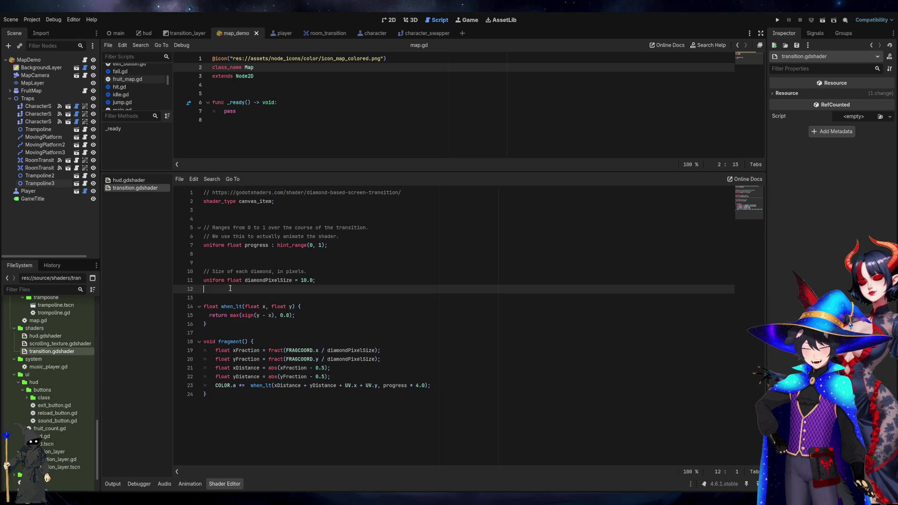
Review the transition shader's when_lt and fragment code, enlarging the code area
{"action": "left_click_drag", "start_coordinate": [243, 289], "coordinate": [521, 442]}
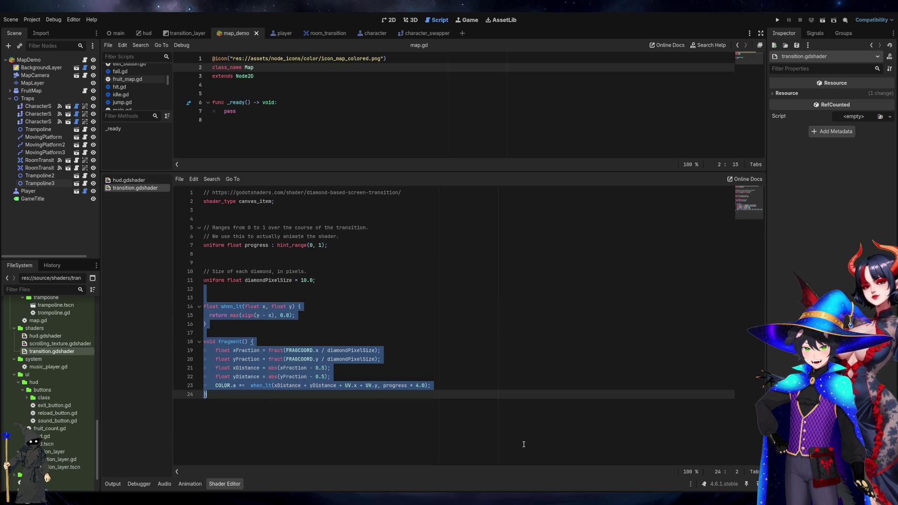
{"action": "left_click", "coordinate": [523, 444]}
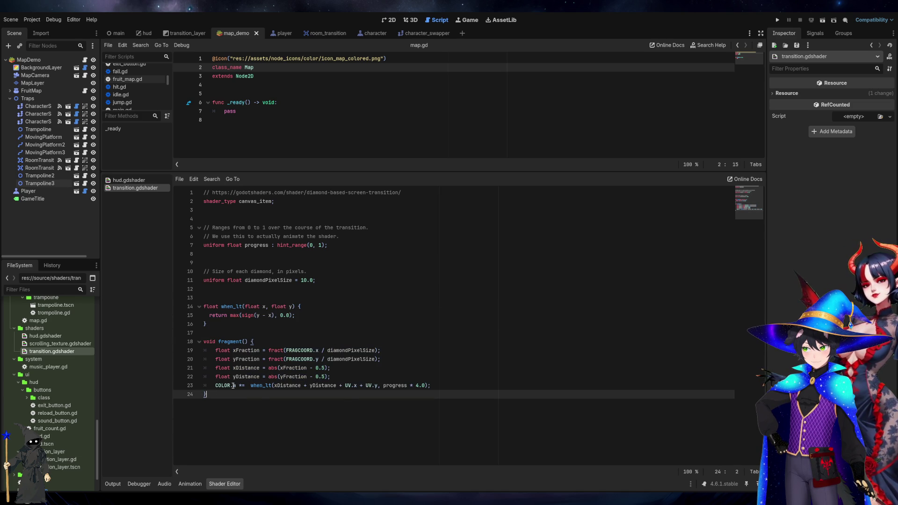
{"action": "left_click", "coordinate": [259, 385]}
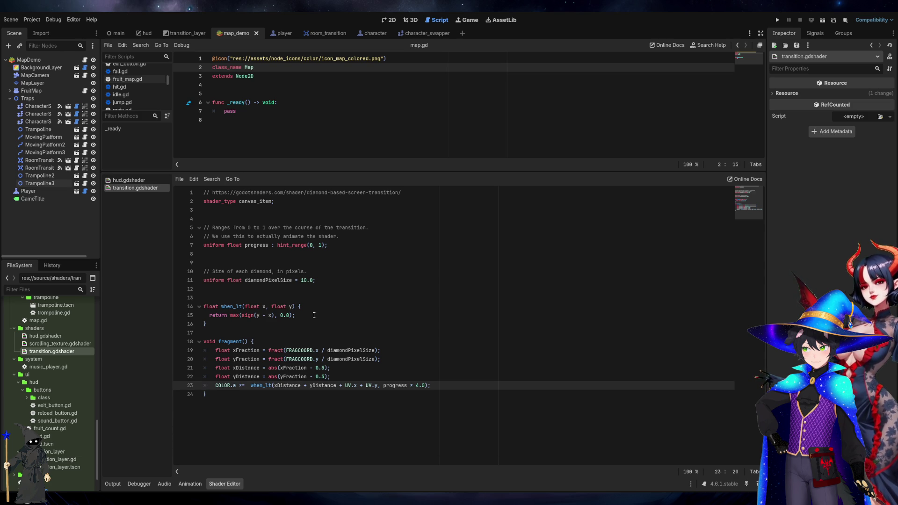
{"action": "mouse_move", "coordinate": [270, 395]}
{"action": "left_mouse_down"}
{"action": "mouse_move", "coordinate": [220, 315]}
{"action": "mouse_move", "coordinate": [231, 315]}
{"action": "mouse_move", "coordinate": [216, 336]}
{"action": "left_mouse_up"}
{"action": "left_click", "coordinate": [217, 336]}
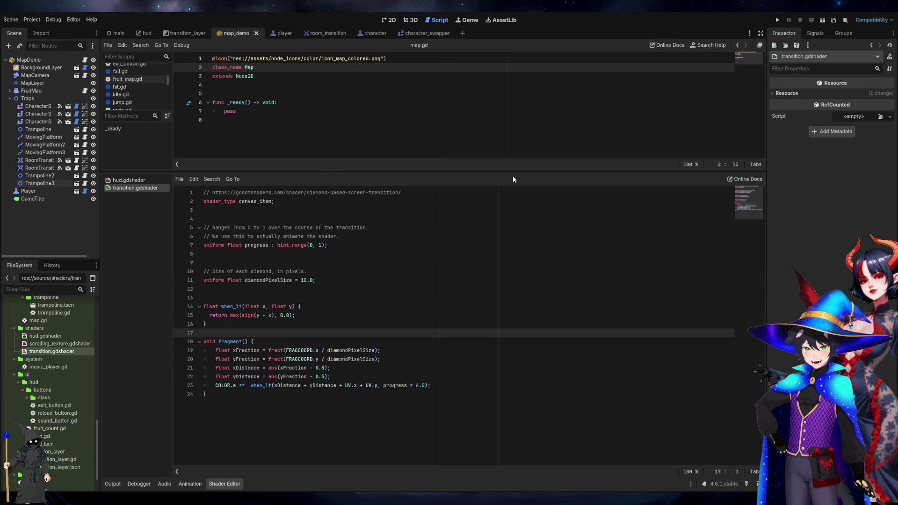
{"action": "left_click_drag", "start_coordinate": [518, 172], "coordinate": [514, 271]}
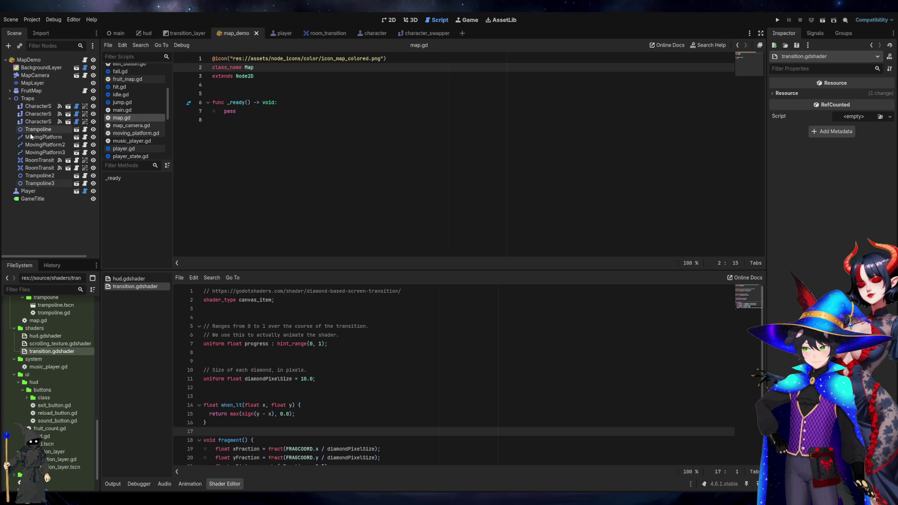
In the transition_layer scene, set the shader Progress on TransitionEffectRect to 0.23
{"action": "left_click", "coordinate": [29, 60]}
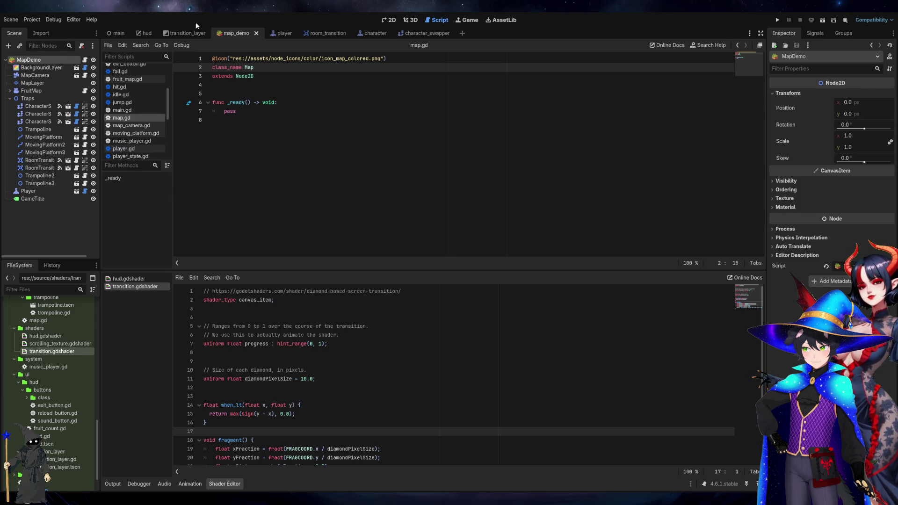
{"action": "left_click", "coordinate": [186, 33]}
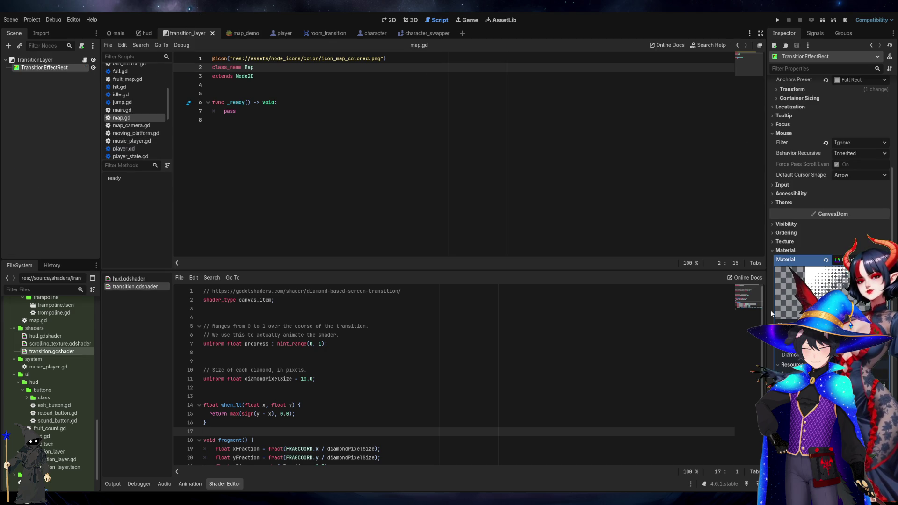
{"action": "left_click_drag", "start_coordinate": [767, 314], "coordinate": [437, 323]}
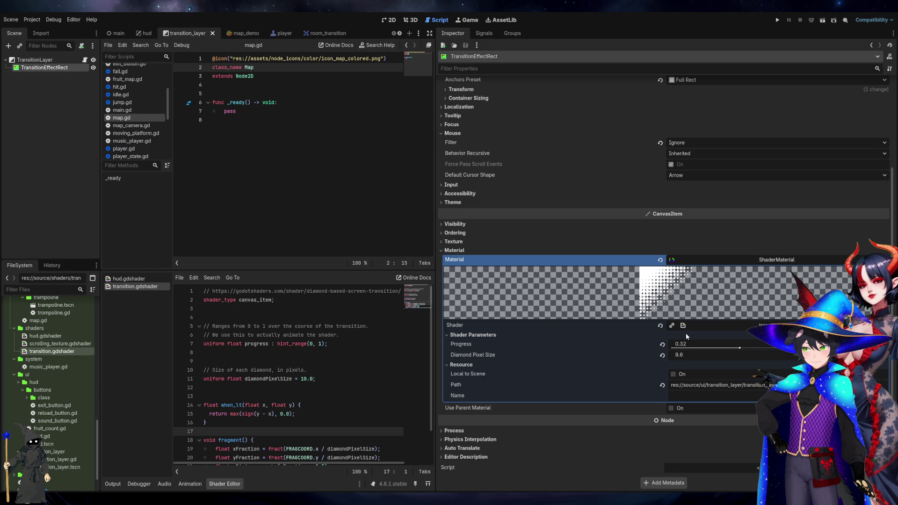
{"action": "left_click", "coordinate": [662, 344]}
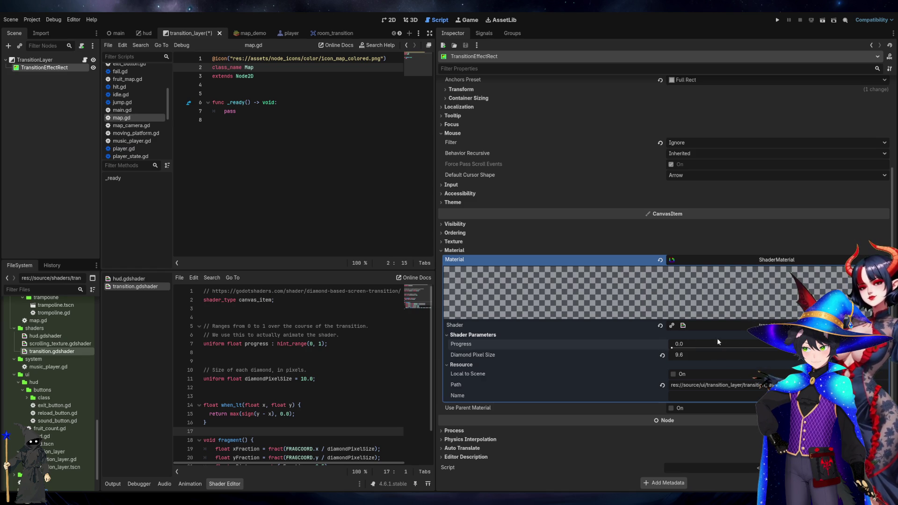
{"action": "mouse_move", "coordinate": [674, 347]}
{"action": "left_mouse_down"}
{"action": "mouse_move", "coordinate": [841, 347]}
{"action": "mouse_move", "coordinate": [684, 347]}
{"action": "mouse_move", "coordinate": [795, 347]}
{"action": "left_mouse_up"}
{"action": "left_click_drag", "start_coordinate": [436, 260], "coordinate": [690, 260]}
Enlarge the shader code to review when_lt, then open scrolling_texture.gdshader
{"action": "scroll", "coordinate": [341, 363], "scroll_direction": "down", "scroll_amount": 1}
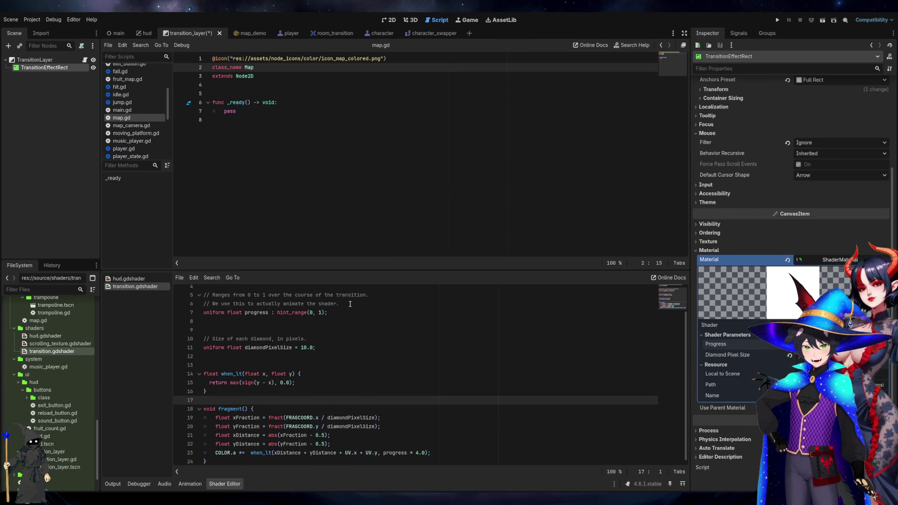
{"action": "left_click_drag", "start_coordinate": [383, 274], "coordinate": [385, 237]}
{"action": "left_click", "coordinate": [381, 379]}
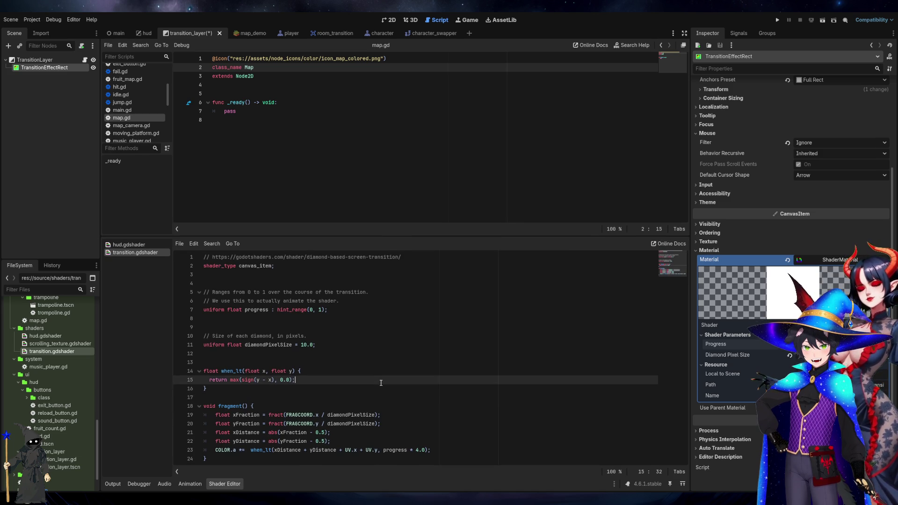
{"action": "left_click", "coordinate": [366, 391]}
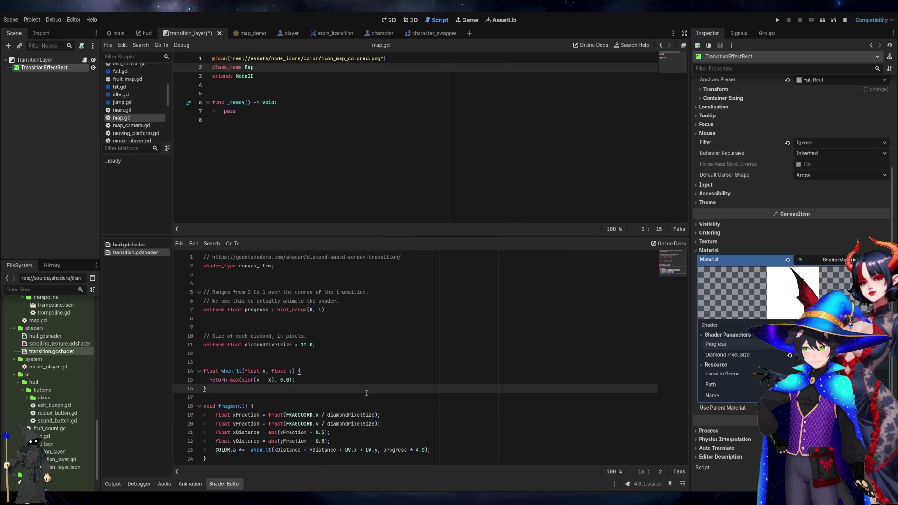
{"action": "double_click", "coordinate": [40, 345]}
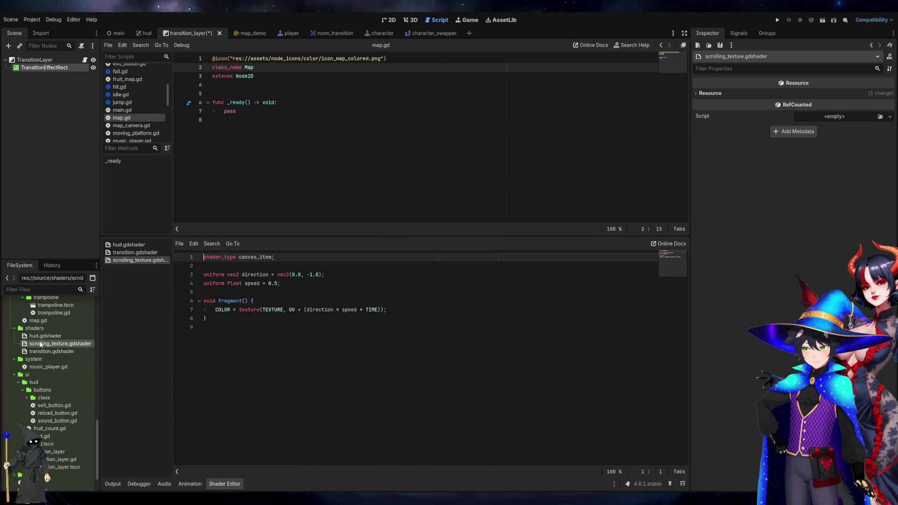
Inspect the texture call on line 7 of scrolling_texture.gdshader
{"action": "left_click", "coordinate": [236, 320]}
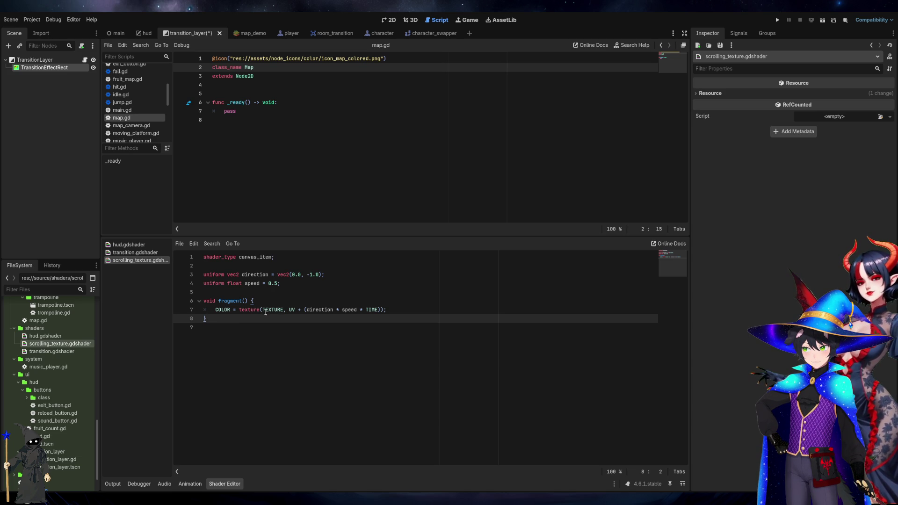
{"action": "left_click", "coordinate": [308, 309]}
{"action": "left_click", "coordinate": [414, 309]}
{"action": "mouse_move", "coordinate": [413, 309]}
{"action": "left_mouse_down"}
{"action": "mouse_move", "coordinate": [234, 310]}
{"action": "mouse_move", "coordinate": [217, 301]}
{"action": "mouse_move", "coordinate": [238, 311]}
{"action": "left_mouse_up"}
{"action": "key", "text": "ctrl+c"}
{"action": "left_click", "coordinate": [250, 310]}
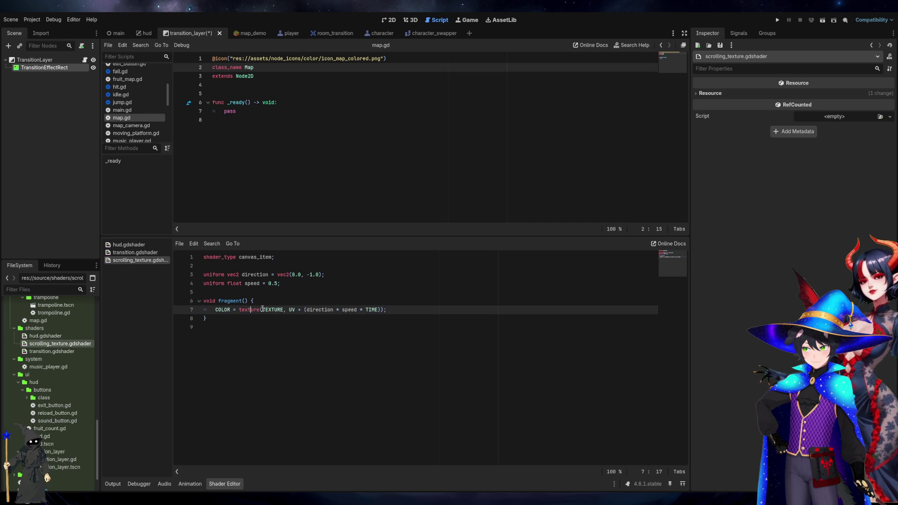
{"action": "left_click", "coordinate": [421, 312]}
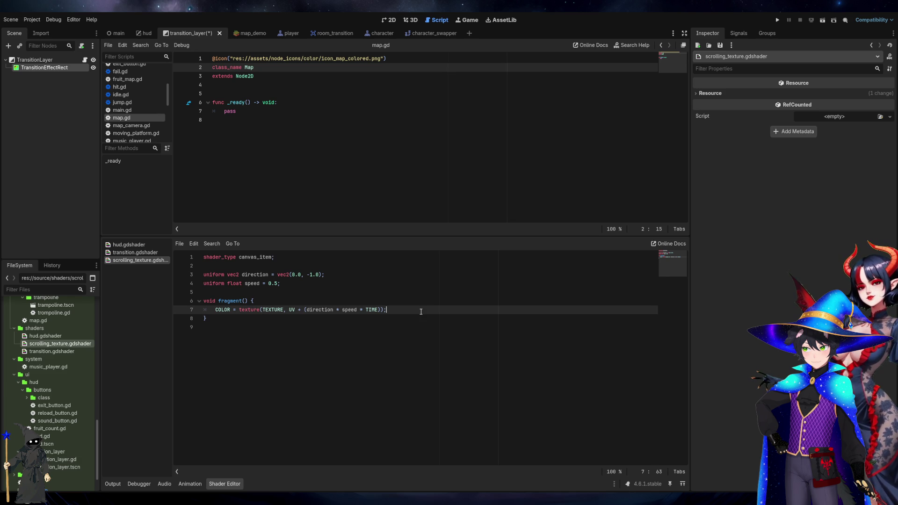
{"action": "left_click", "coordinate": [262, 310], "text": "shift"}
Cut the arguments after texture on line 7 and paste them back
{"action": "key", "text": "Delete"}
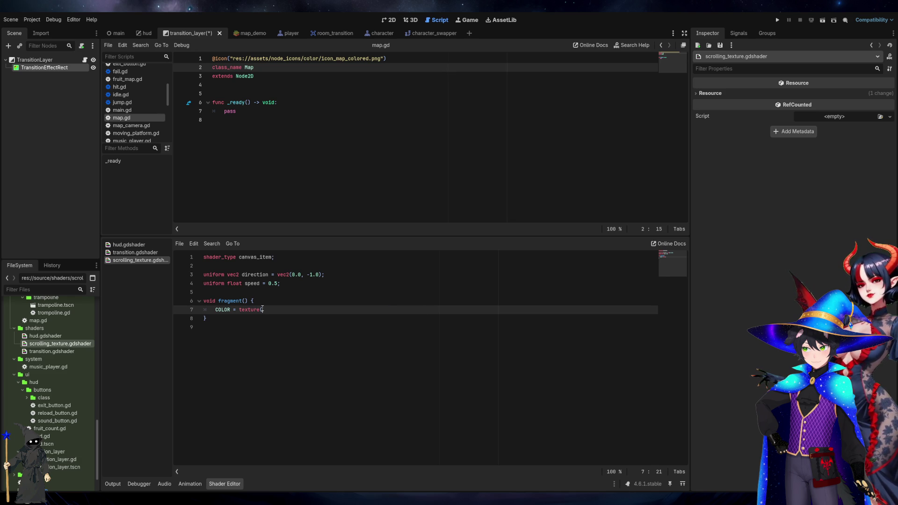
{"action": "type", "text": "("}
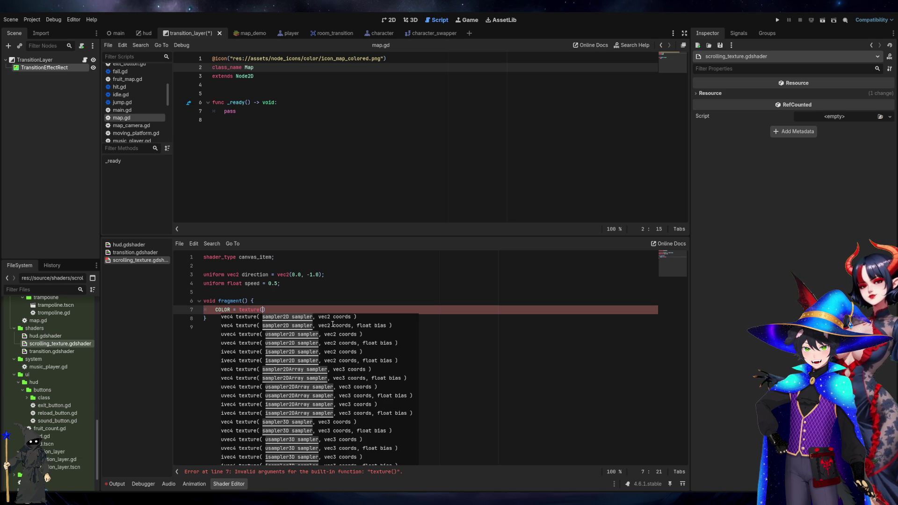
{"action": "key", "text": "BackSpace"}
{"action": "key", "text": "ctrl+v"}
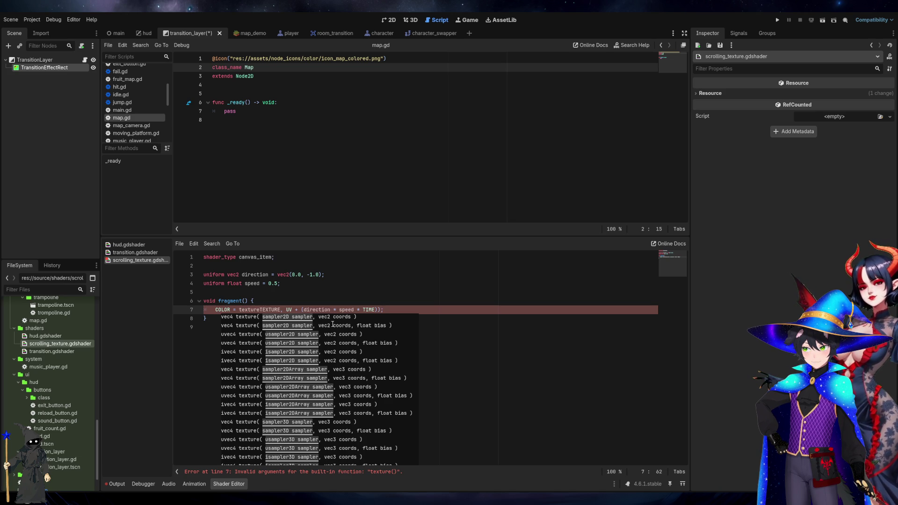
{"action": "key", "text": "ctrl+Left"}
{"action": "key", "text": "ctrl+Left"}
{"action": "key", "text": "ctrl+Left"}
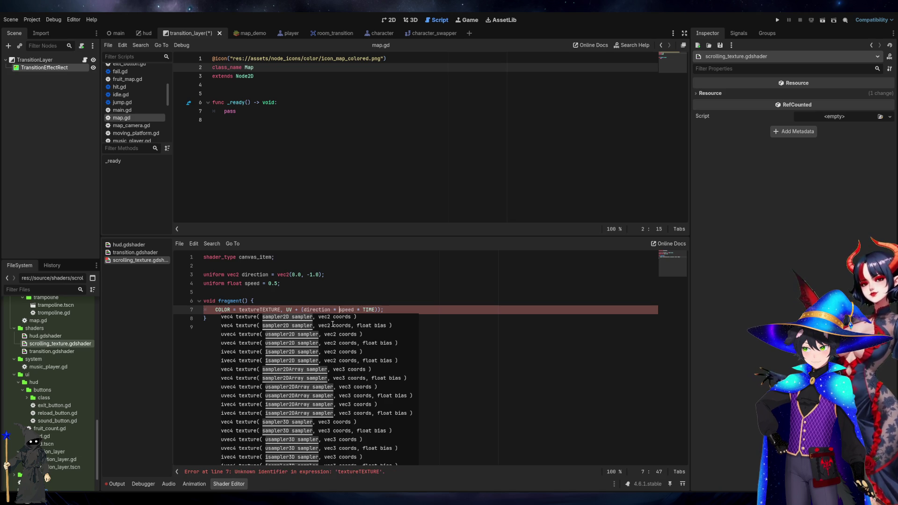
{"action": "key", "text": "Left"}
{"action": "key", "text": "Left"}
{"action": "key", "text": "Left"}
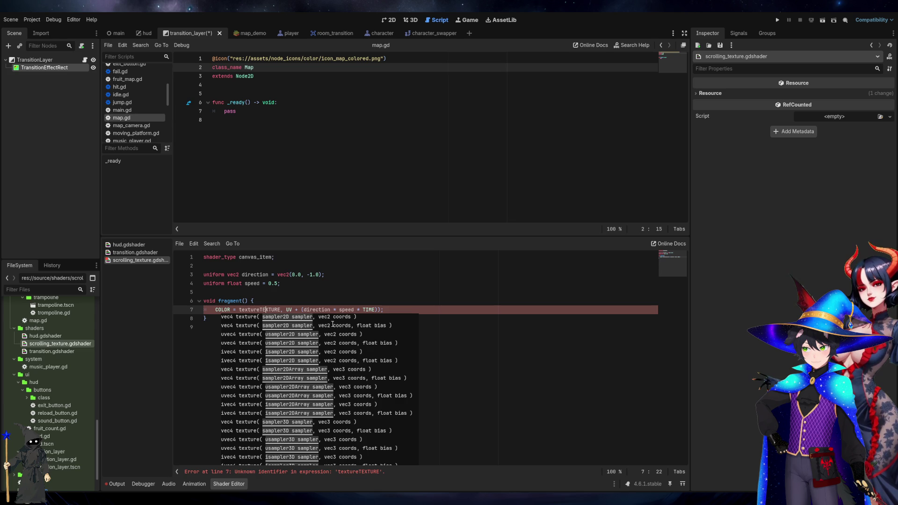
{"action": "type", "text": "("}
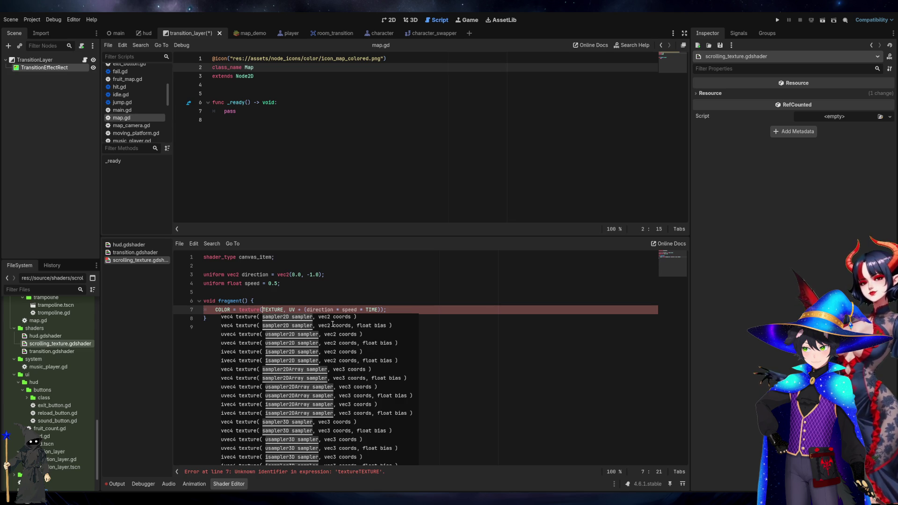
{"action": "type", "text": "'"}
{"action": "key", "text": "BackSpace"}
{"action": "key", "text": "BackSpace"}
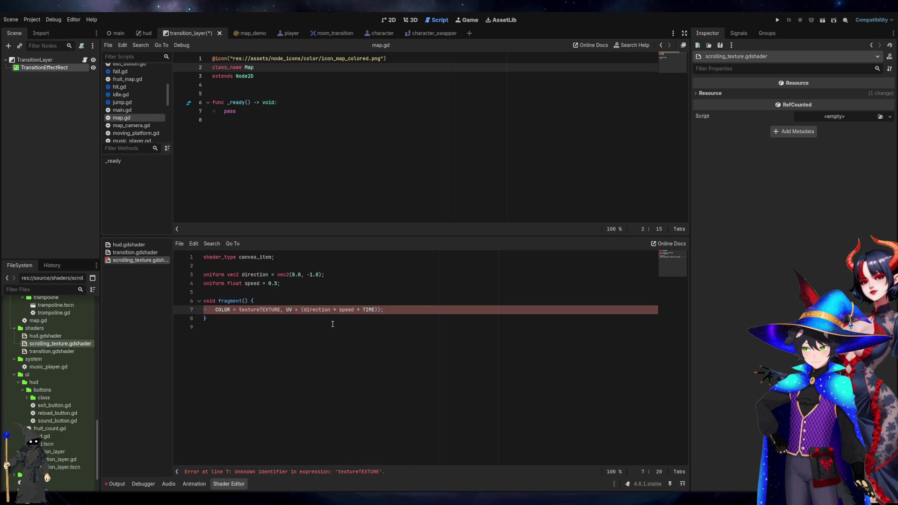
Re-add the parenthesis after texture, check the COLOR statement, then switch to transition.gdshader
{"action": "left_click", "coordinate": [313, 318]}
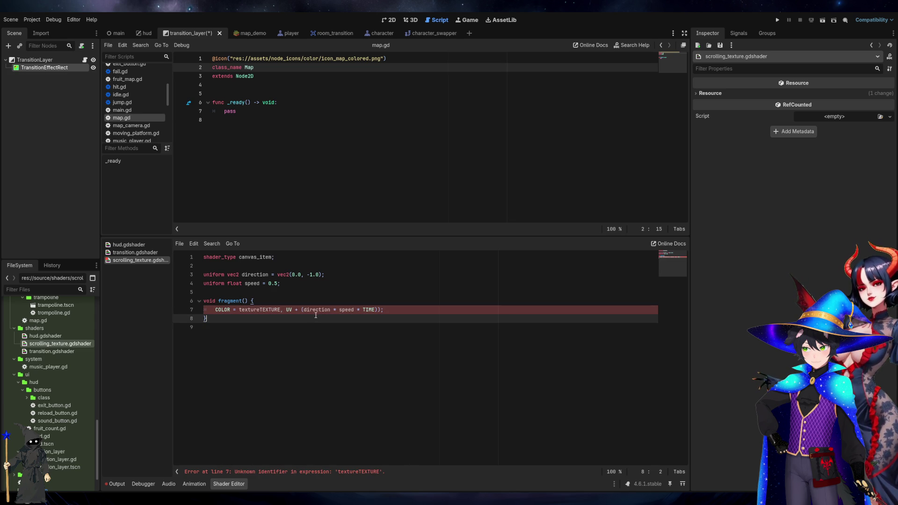
{"action": "left_click", "coordinate": [260, 309]}
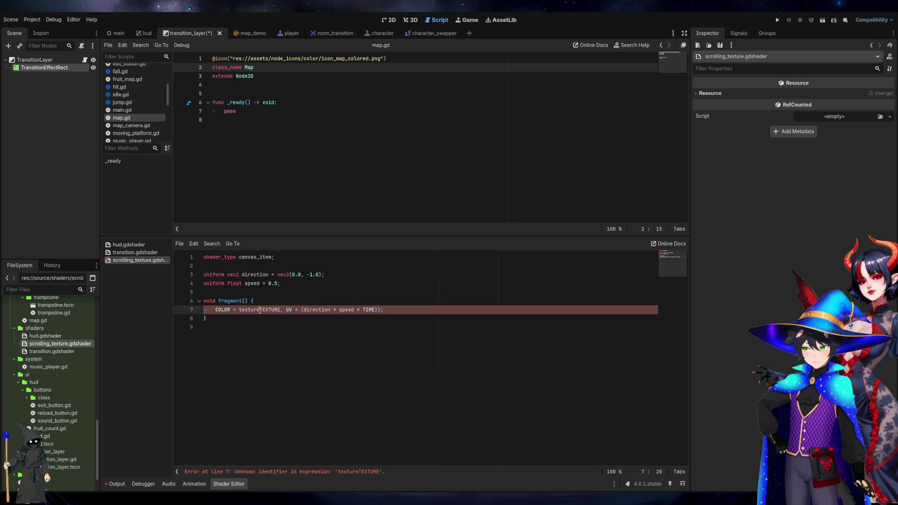
{"action": "type", "text": "("}
{"action": "left_click", "coordinate": [269, 303]}
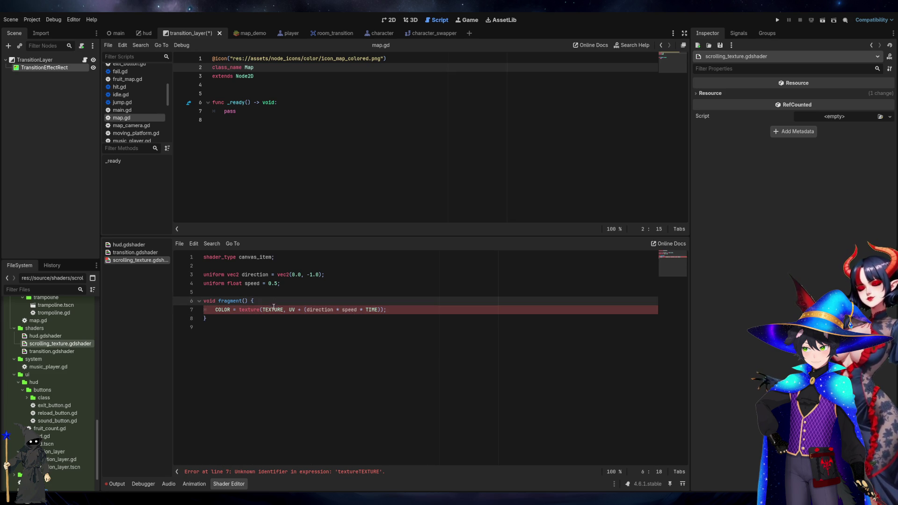
{"action": "left_click", "coordinate": [292, 310]}
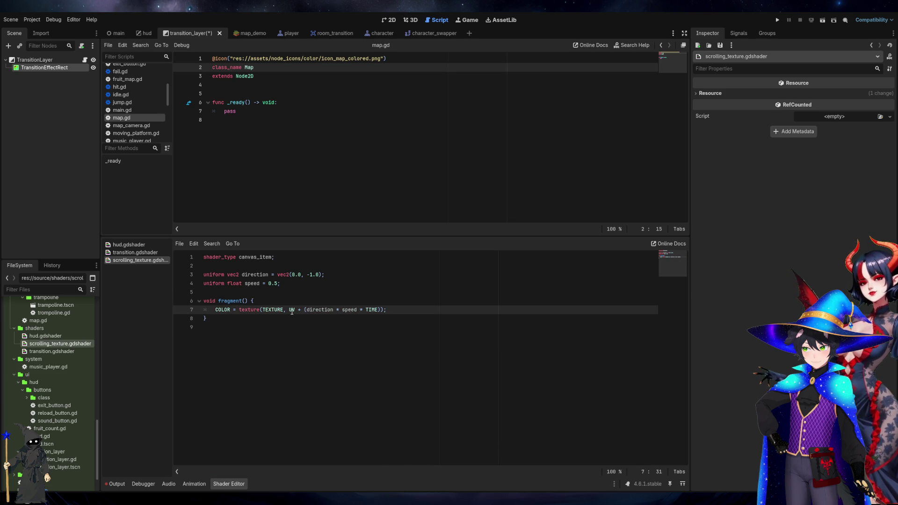
{"action": "triple_click", "coordinate": [292, 310]}
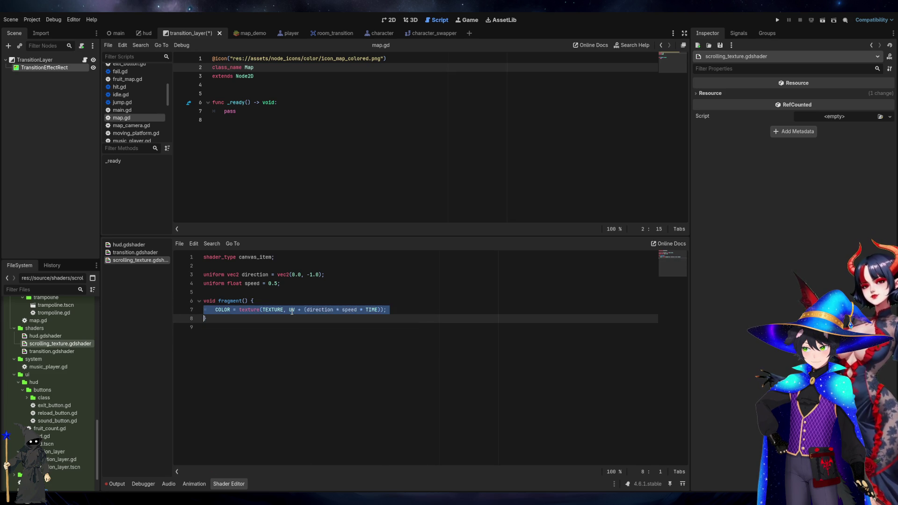
{"action": "left_click", "coordinate": [284, 327]}
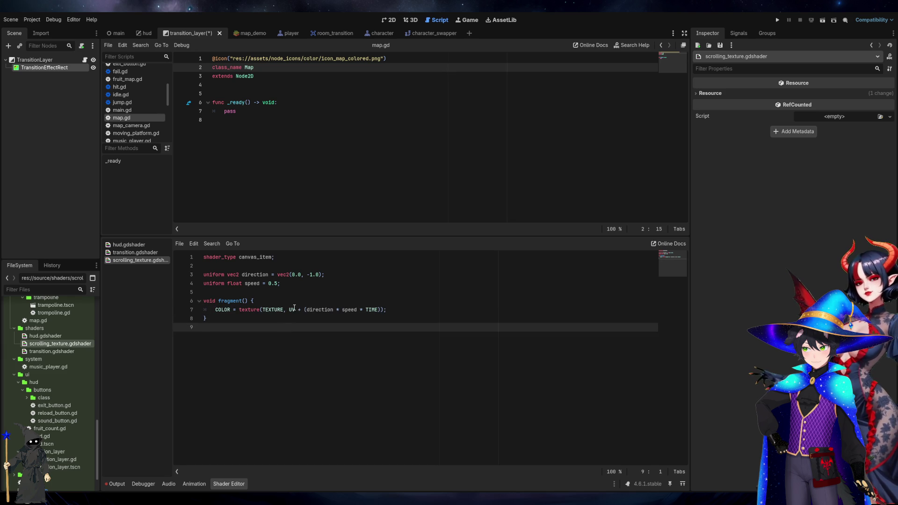
{"action": "left_click", "coordinate": [292, 309]}
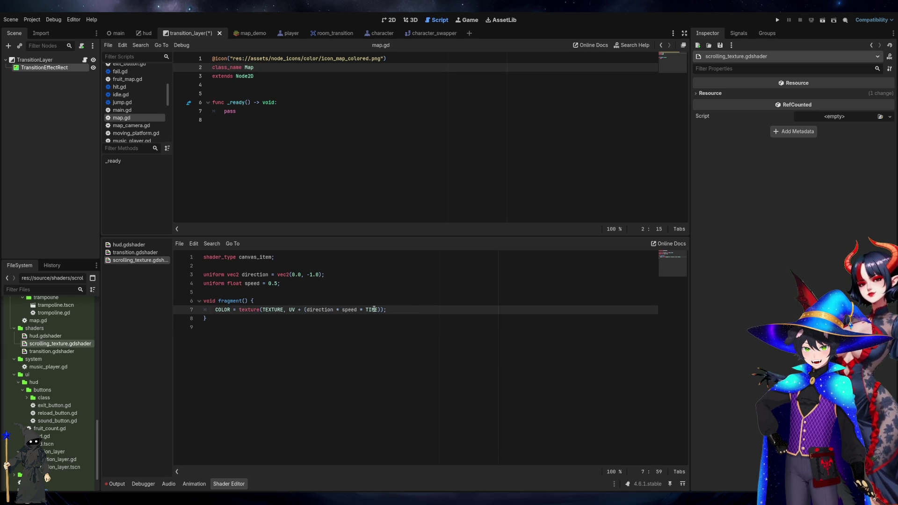
{"action": "mouse_move", "coordinate": [389, 308]}
{"action": "left_mouse_down"}
{"action": "mouse_move", "coordinate": [208, 302]}
{"action": "mouse_move", "coordinate": [215, 313]}
{"action": "left_mouse_up"}
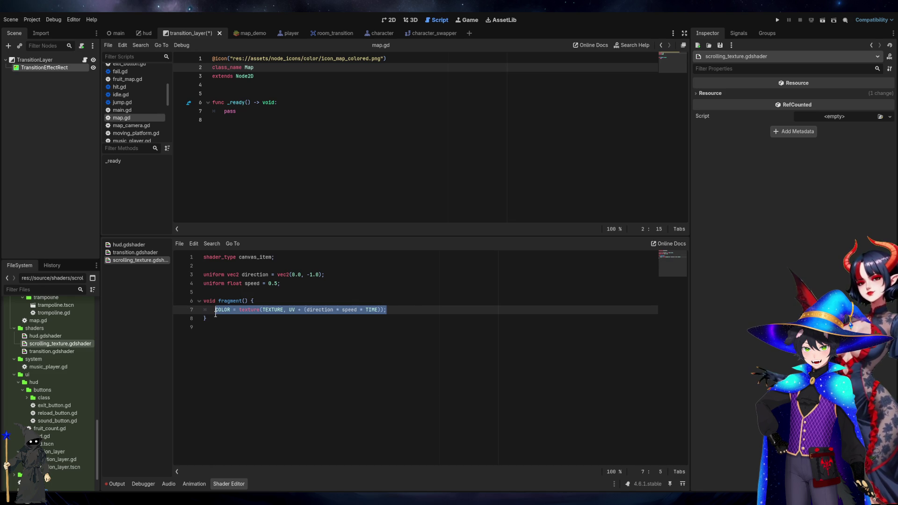
{"action": "left_click", "coordinate": [215, 314]}
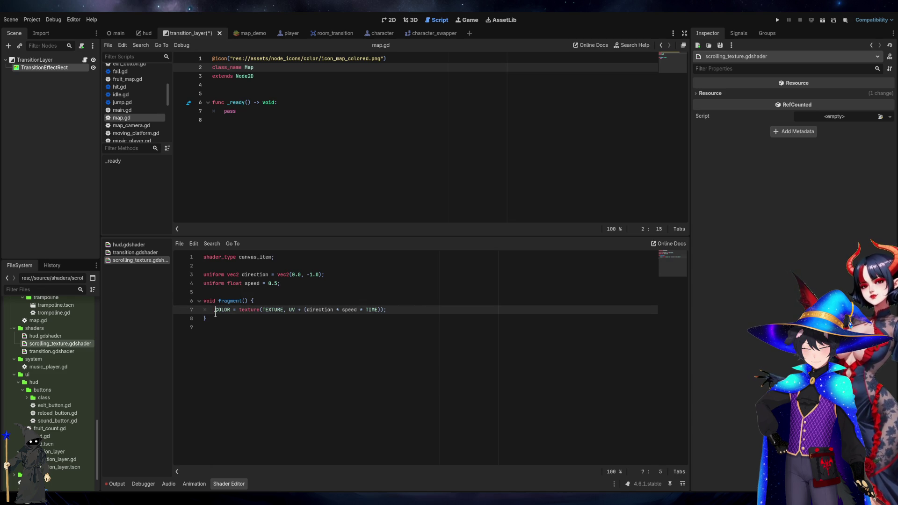
{"action": "left_click", "coordinate": [156, 255]}
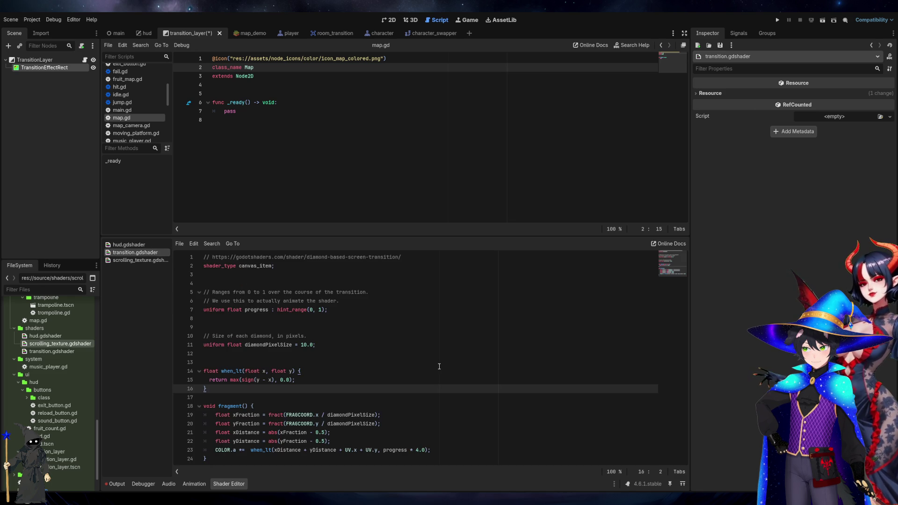
Check the FRAGCOORD lines and add a '*' after the current shader's last line
{"action": "left_click", "coordinate": [318, 415]}
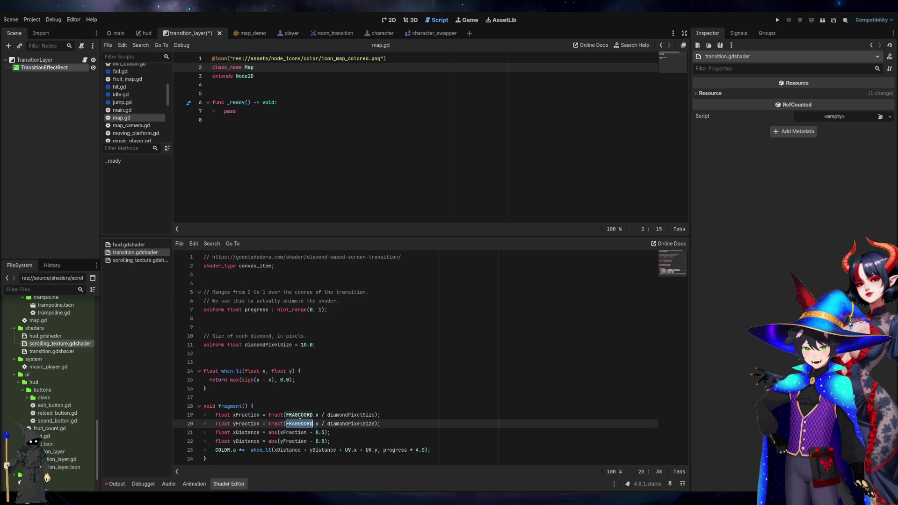
{"action": "left_click", "coordinate": [379, 450]}
{"action": "type", "text": "*"}
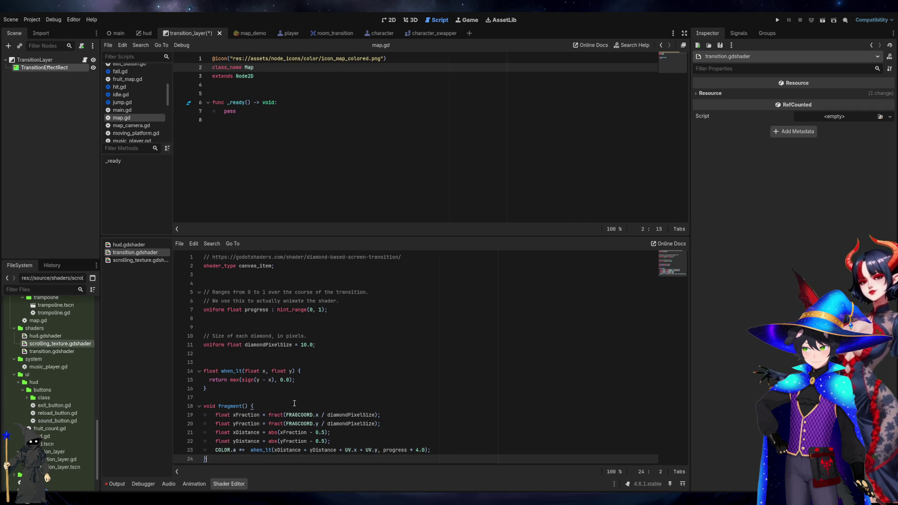
Open hud.gdshader and select the godotshaders.com URL in its line 1 comment
{"action": "left_click", "coordinate": [130, 244]}
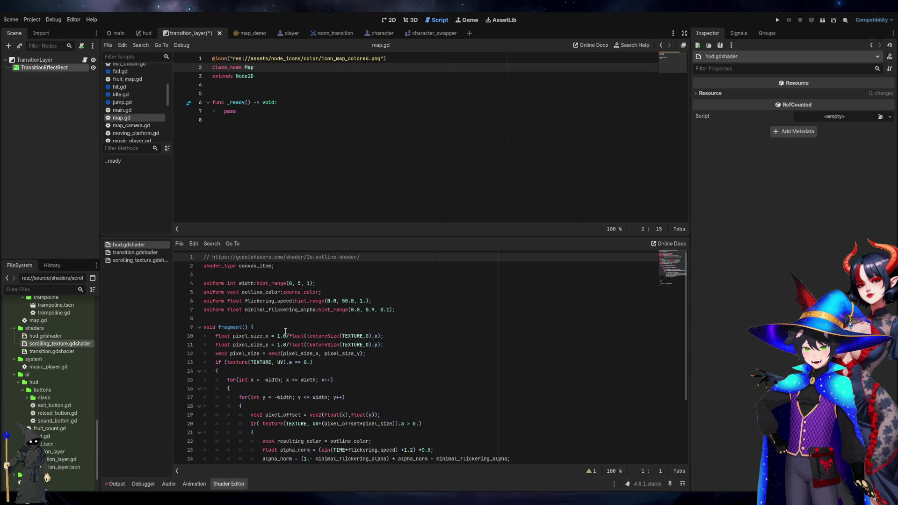
{"action": "scroll", "coordinate": [286, 331], "scroll_direction": "down", "scroll_amount": 3}
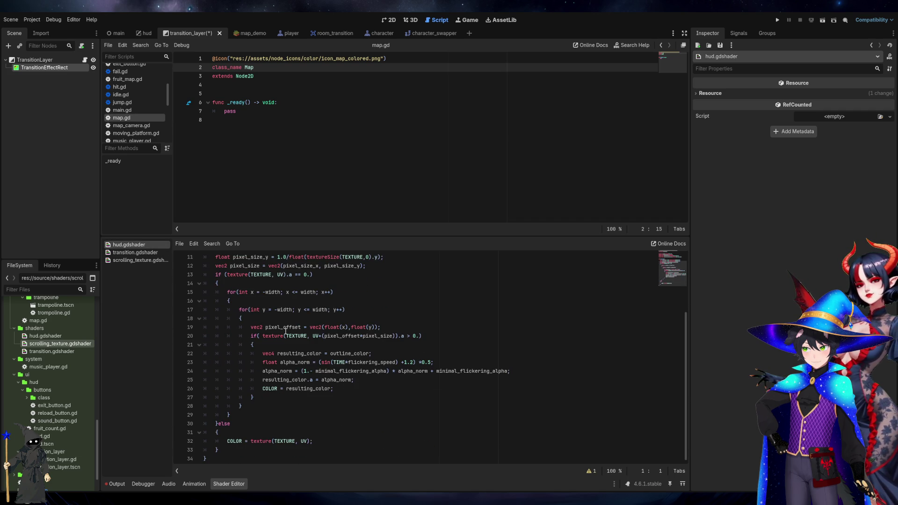
{"action": "scroll", "coordinate": [285, 331], "scroll_direction": "up", "scroll_amount": 3}
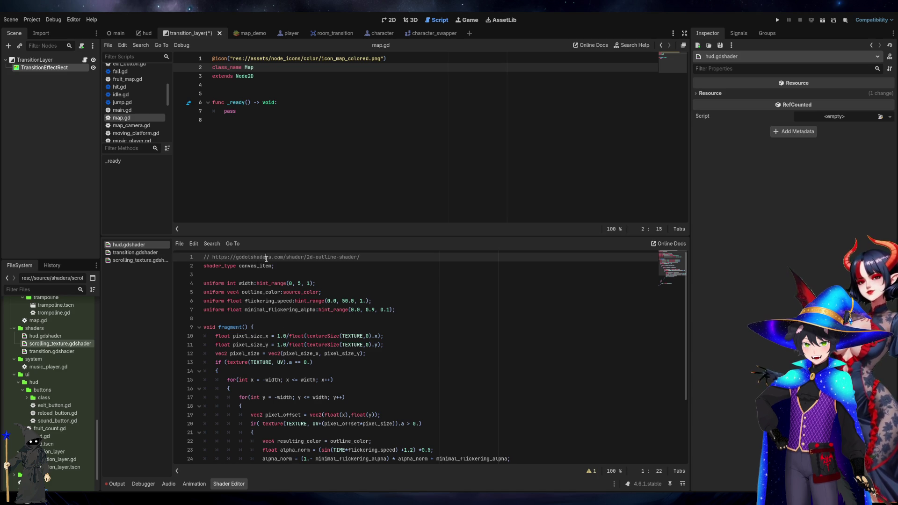
{"action": "left_click_drag", "start_coordinate": [360, 257], "coordinate": [201, 256]}
{"action": "left_click", "coordinate": [212, 256], "text": "shift"}
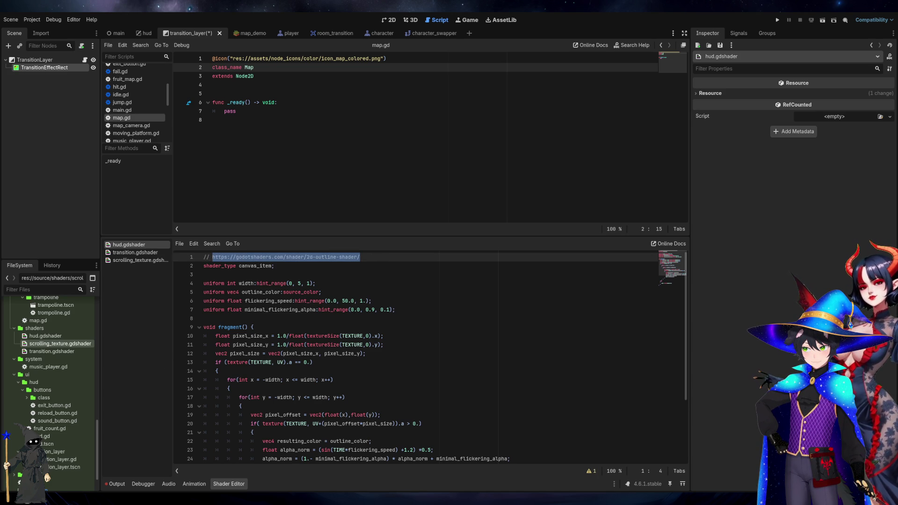
{"action": "key", "text": "alt+Tab"}
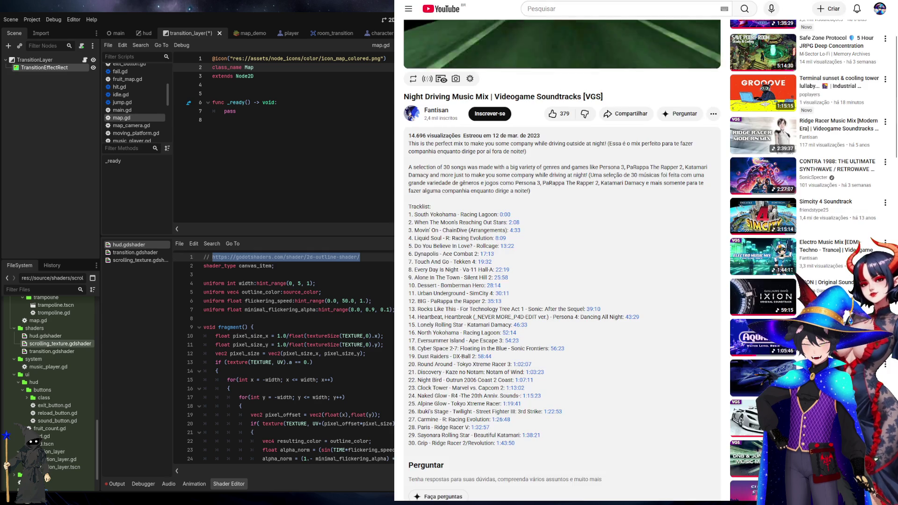
Load the copied godotshaders.com address in a new Firefox tab
{"action": "key", "text": "ctrl+t"}
{"action": "key", "text": "ctrl+v"}
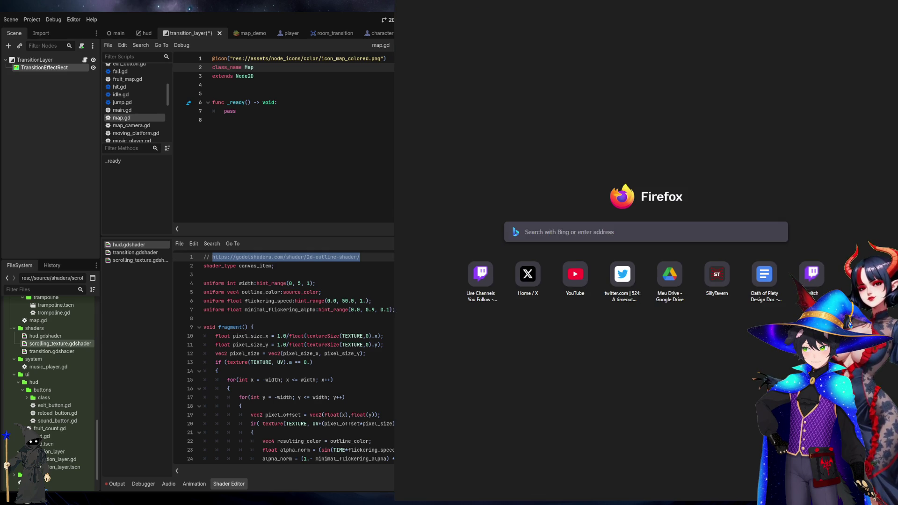
{"action": "key", "text": "Return"}
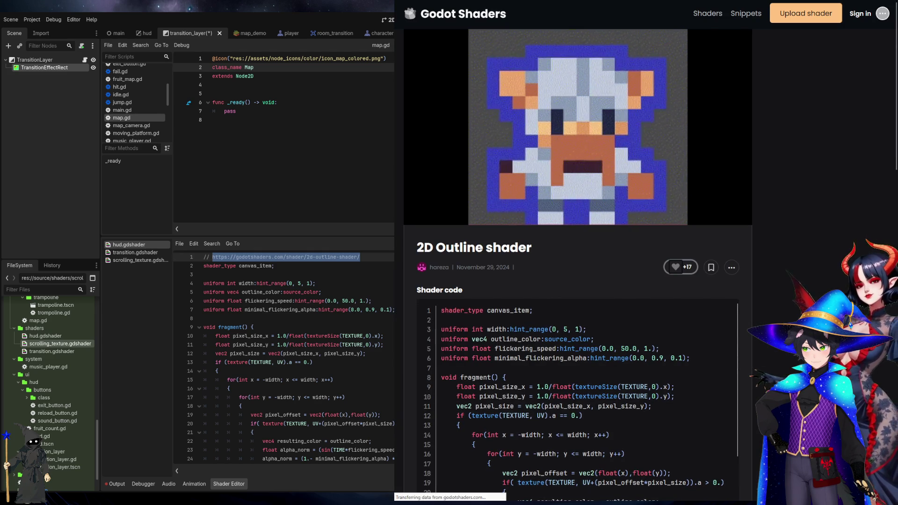
Read through the 2D Outline shader code, then open transition.gdshader in Godot
{"action": "scroll", "coordinate": [733, 283], "scroll_direction": "down", "scroll_amount": 2}
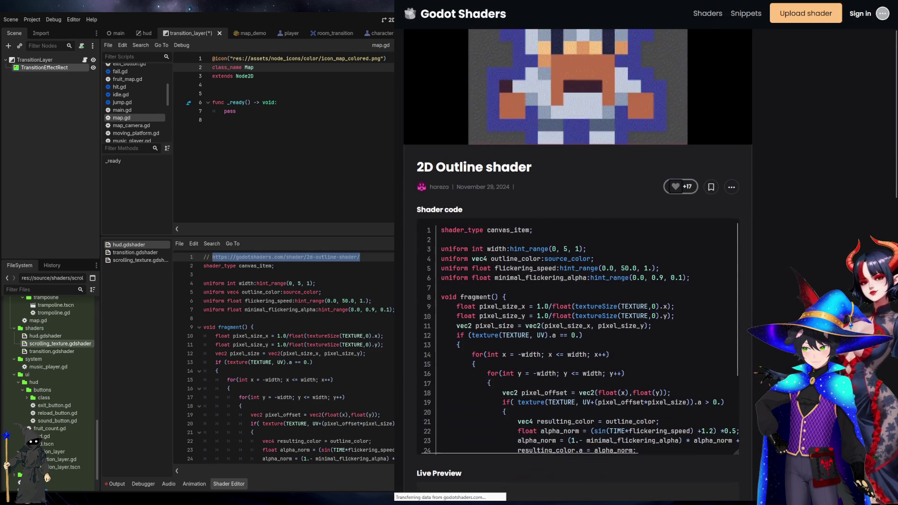
{"action": "scroll", "coordinate": [733, 285], "scroll_direction": "down", "scroll_amount": 3}
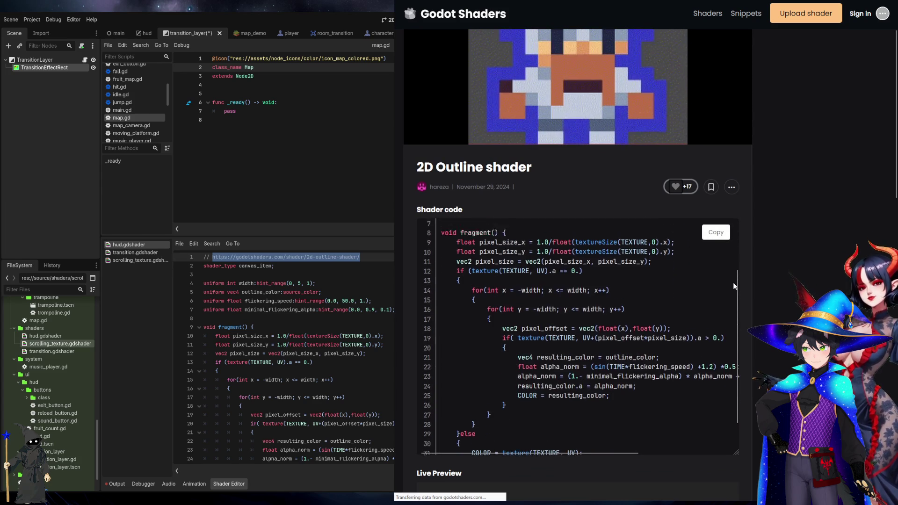
{"action": "scroll", "coordinate": [701, 311], "scroll_direction": "up", "scroll_amount": 3}
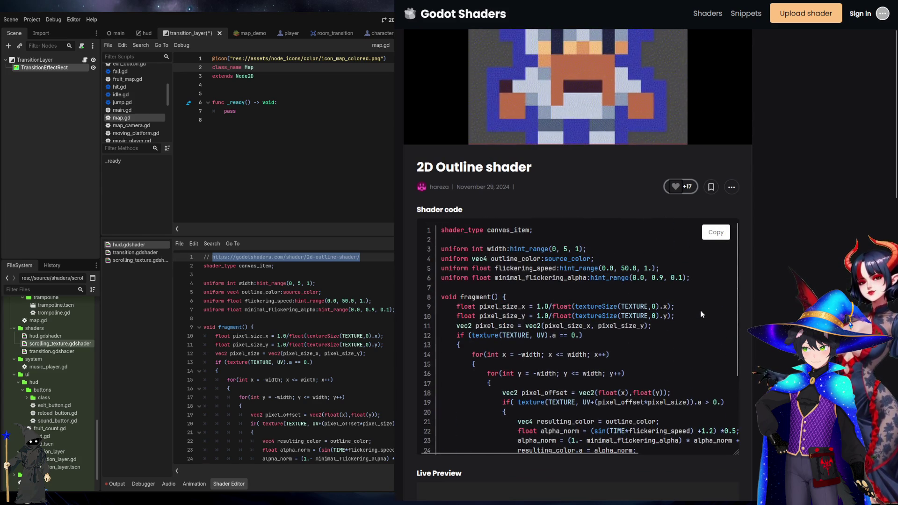
{"action": "scroll", "coordinate": [701, 311], "scroll_direction": "down", "scroll_amount": 3}
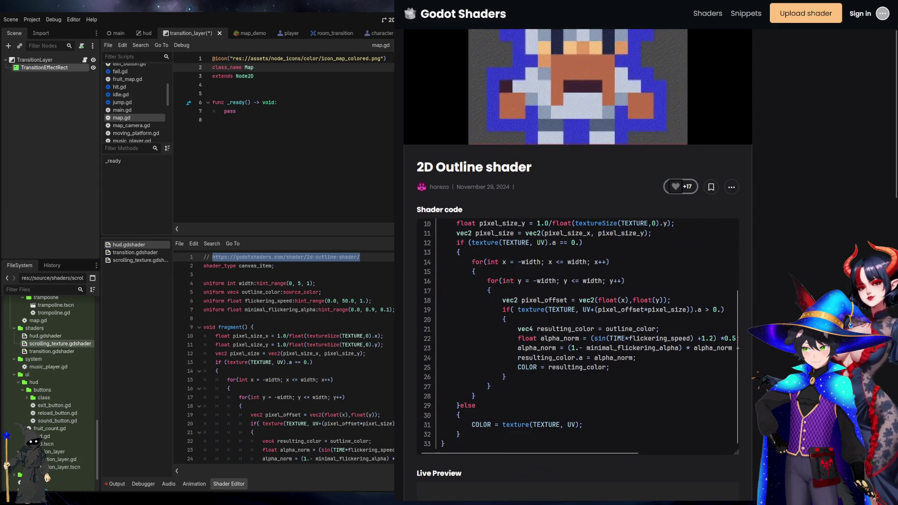
{"action": "left_click", "coordinate": [125, 379]}
{"action": "double_click", "coordinate": [64, 351]}
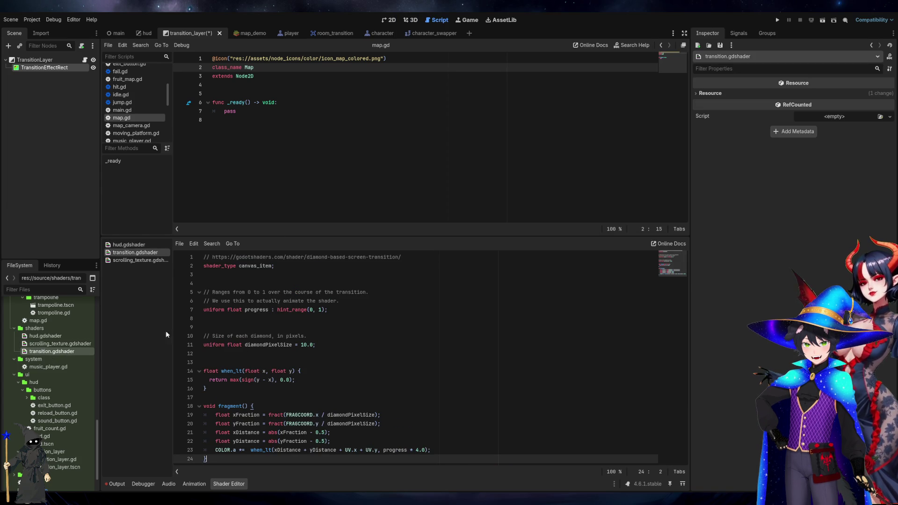
Copy transition.gdshader's line 1 URL and load it in a new Firefox tab
{"action": "left_click_drag", "start_coordinate": [401, 257], "coordinate": [212, 261]}
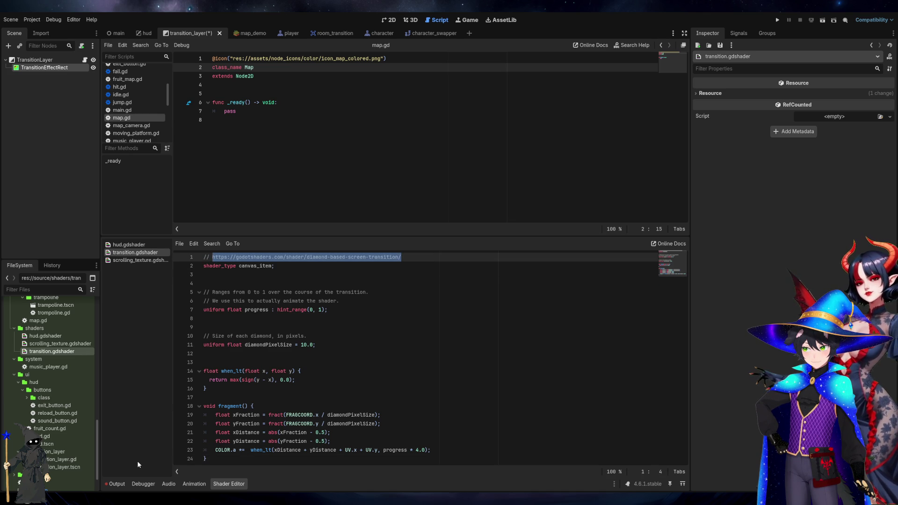
{"action": "key", "text": "alt+Tab"}
{"action": "key", "text": "ctrl+t"}
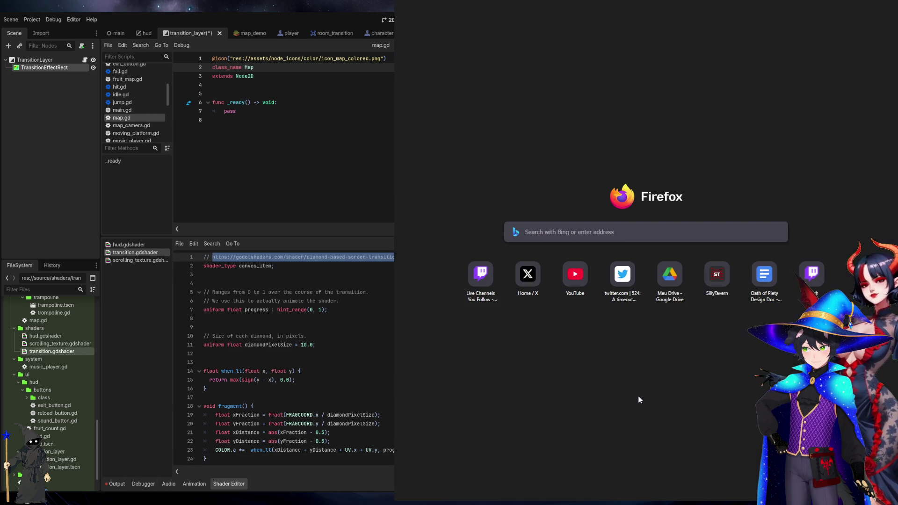
{"action": "key", "text": "ctrl+v"}
{"action": "key", "text": "Return"}
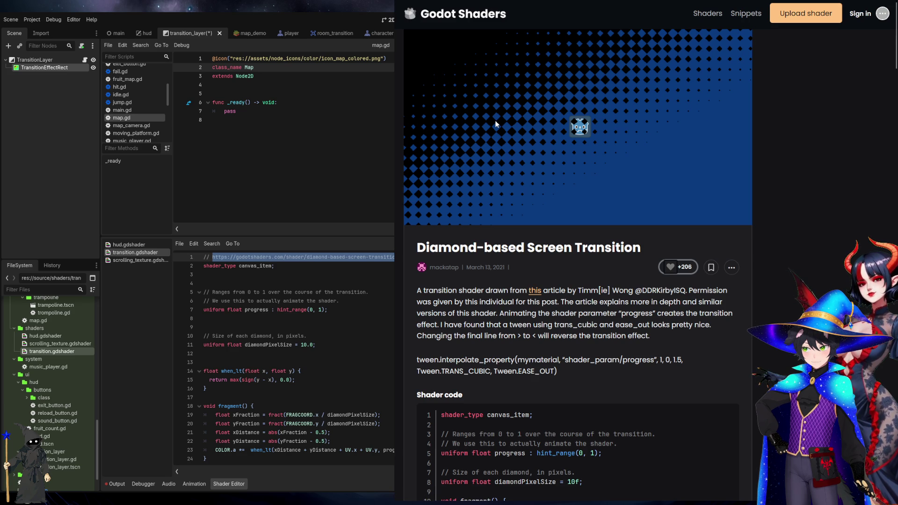
Review the Diamond-based Screen Transition code, then return to Godot and clear the selection
{"action": "scroll", "coordinate": [602, 248], "scroll_direction": "down", "scroll_amount": 2}
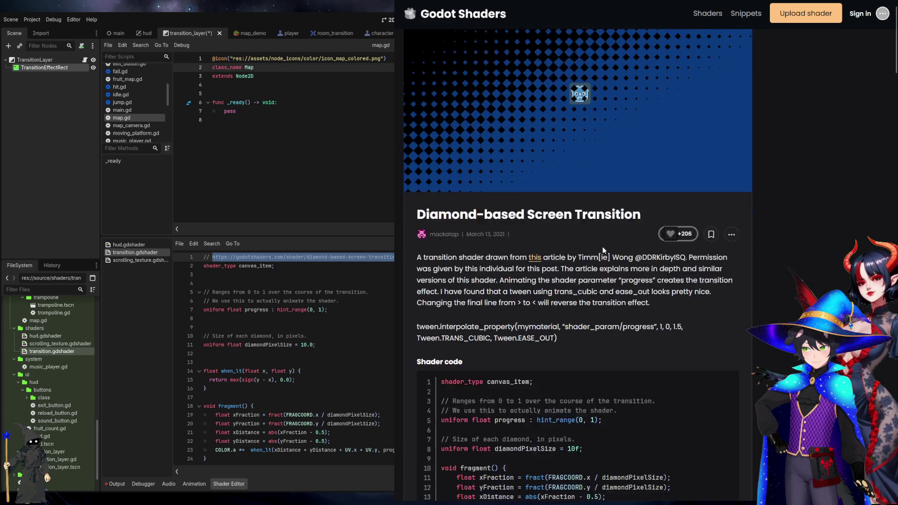
{"action": "scroll", "coordinate": [602, 247], "scroll_direction": "down", "scroll_amount": 1}
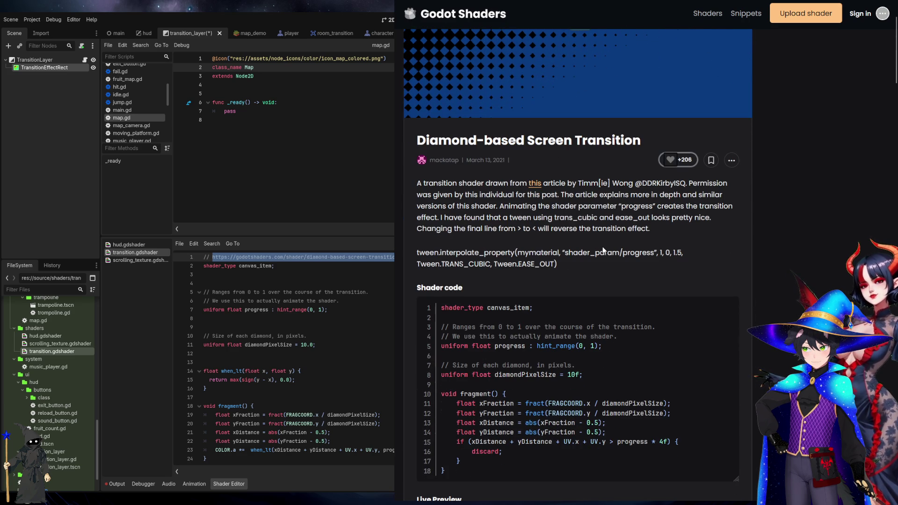
{"action": "scroll", "coordinate": [622, 253], "scroll_direction": "down", "scroll_amount": 3}
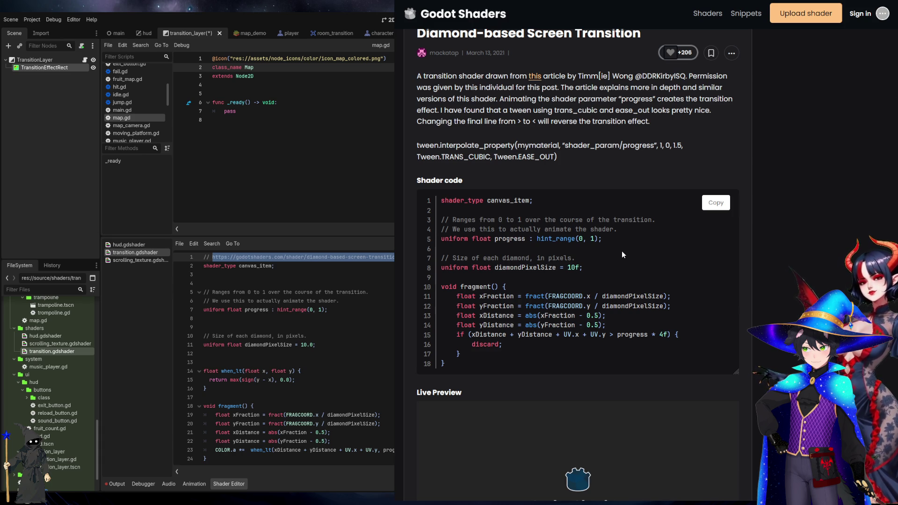
{"action": "scroll", "coordinate": [621, 251], "scroll_direction": "up", "scroll_amount": 3}
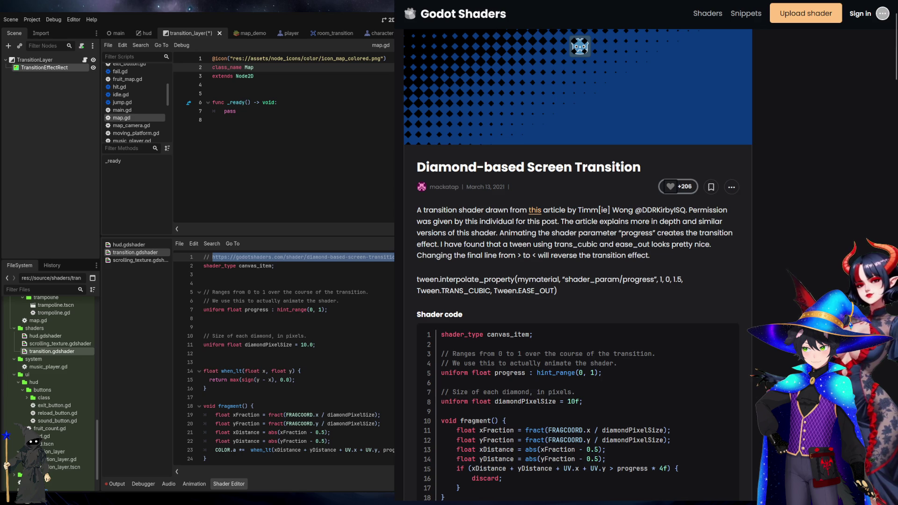
{"action": "key", "text": "alt+Tab"}
{"action": "left_click", "coordinate": [268, 282]}
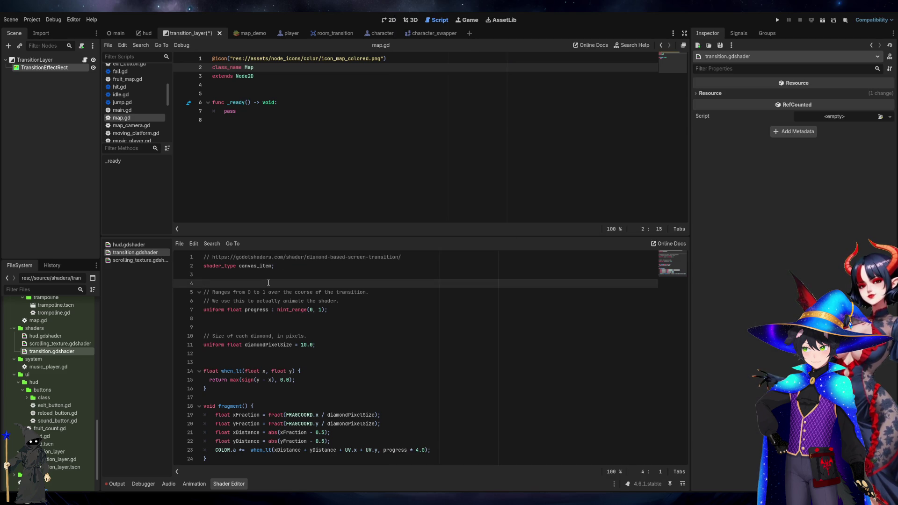
Open music_player.gd and inspect its playing toggle on line 15 and line 10
{"action": "left_click", "coordinate": [71, 364]}
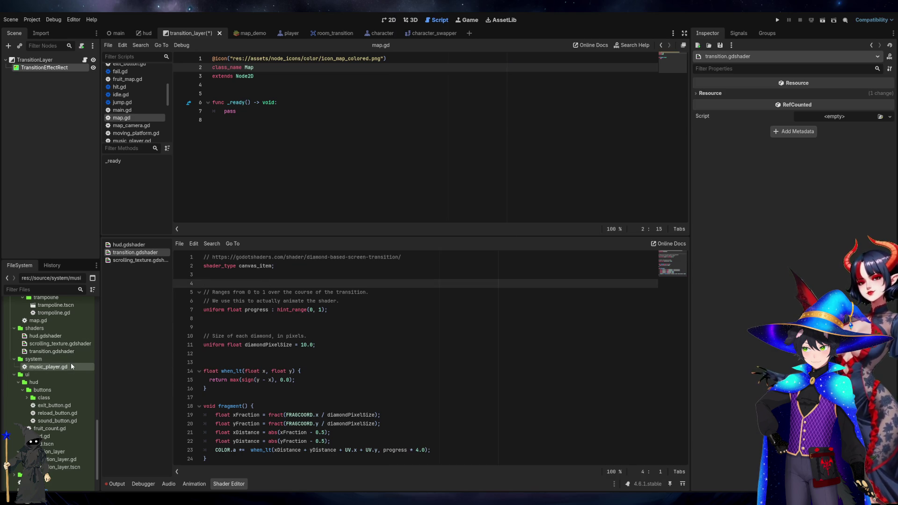
{"action": "double_click", "coordinate": [71, 366]}
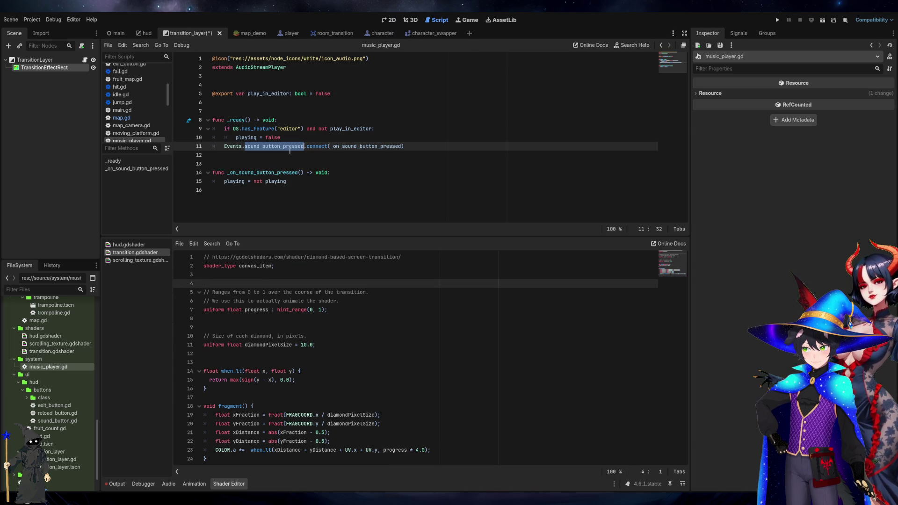
{"action": "left_click", "coordinate": [276, 181]}
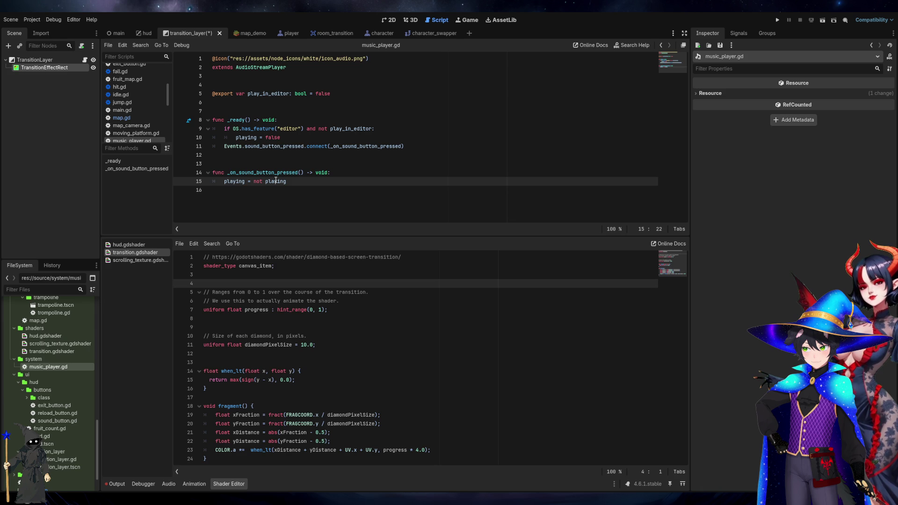
{"action": "left_click", "coordinate": [286, 173]}
{"action": "left_click", "coordinate": [264, 181]}
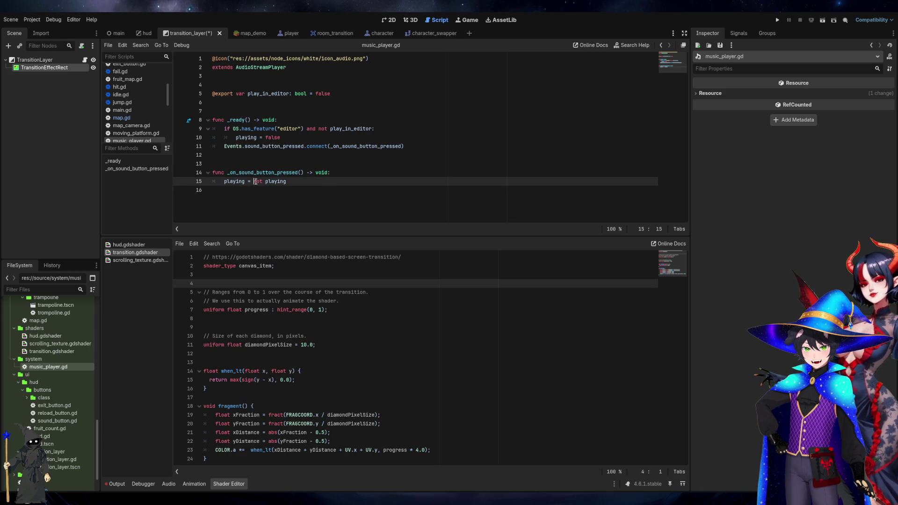
{"action": "left_click", "coordinate": [304, 182]}
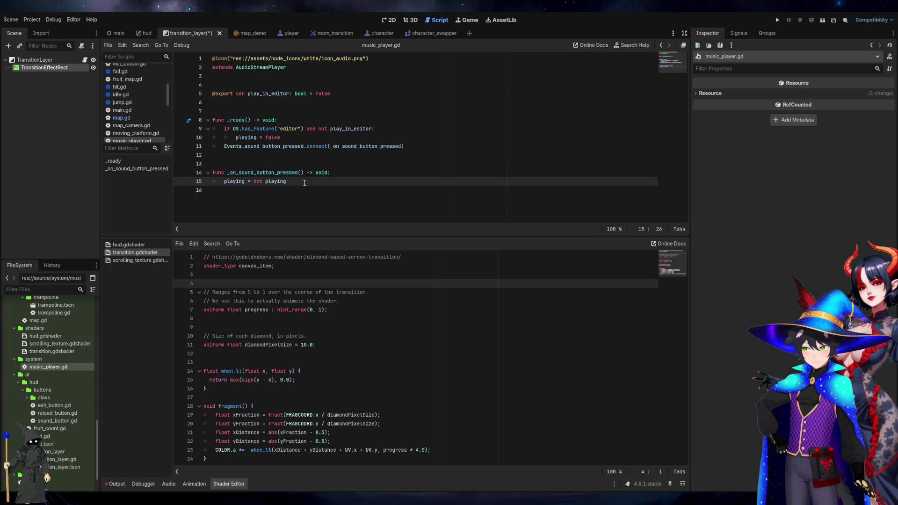
{"action": "left_click", "coordinate": [340, 131]}
{"action": "left_click", "coordinate": [328, 137]}
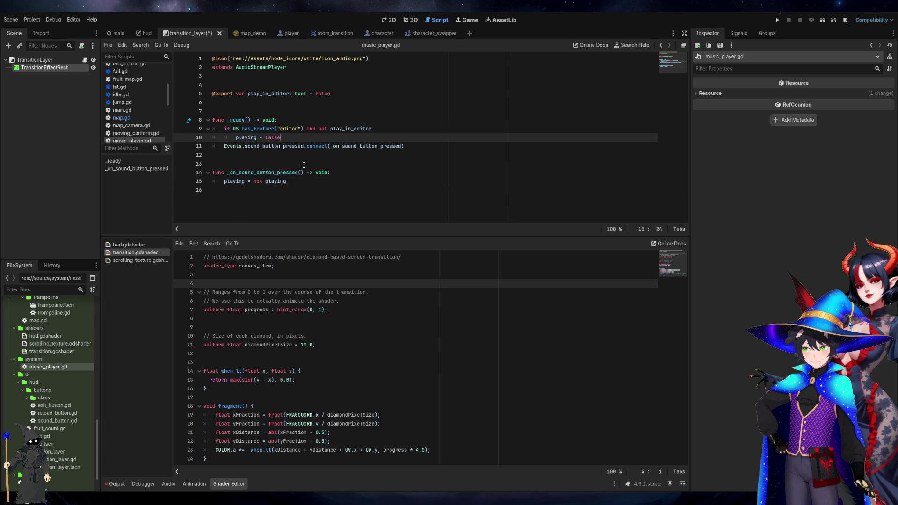
Open reload_button.gd and review its button-disable and scene-reload lines
{"action": "scroll", "coordinate": [56, 375], "scroll_direction": "down", "scroll_amount": 2}
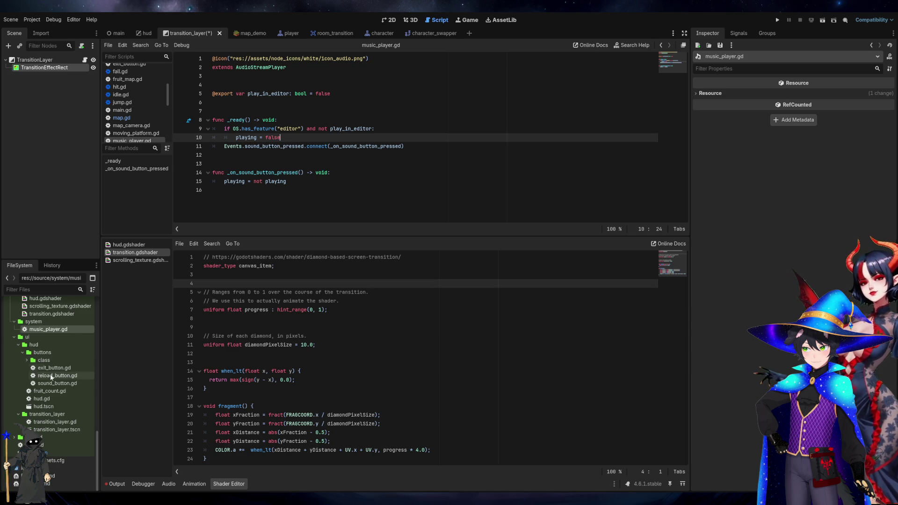
{"action": "double_click", "coordinate": [56, 374]}
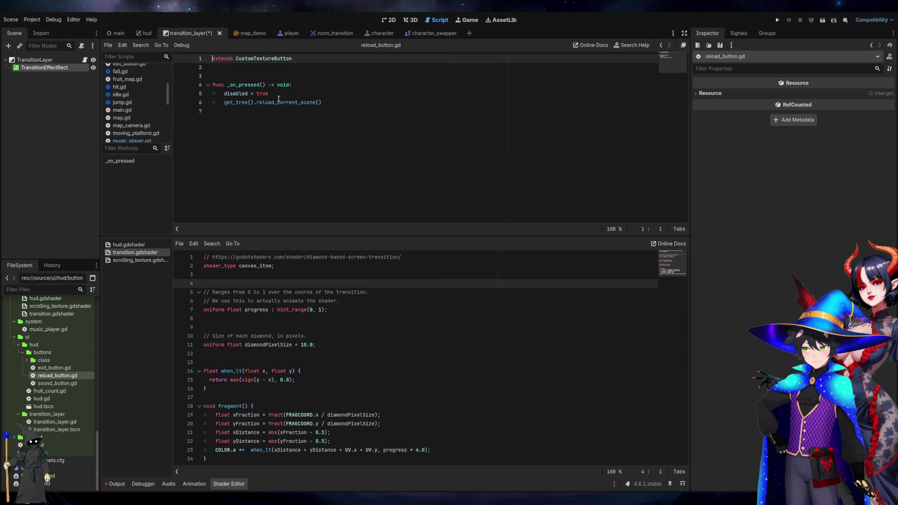
{"action": "left_click", "coordinate": [283, 95]}
{"action": "left_click", "coordinate": [278, 102]}
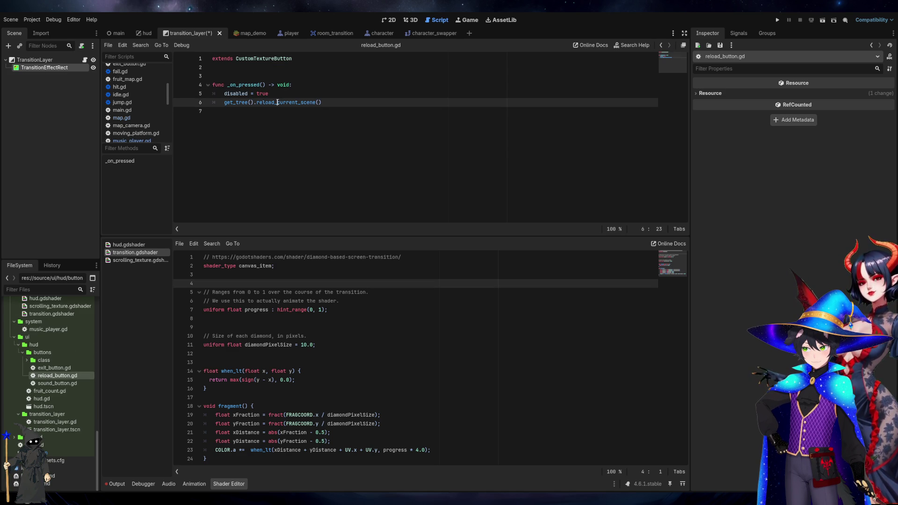
Review fruit_count.gd's set_text call on line 9, then open hud.gd and main.gd
{"action": "left_click", "coordinate": [54, 391]}
{"action": "double_click", "coordinate": [53, 393]}
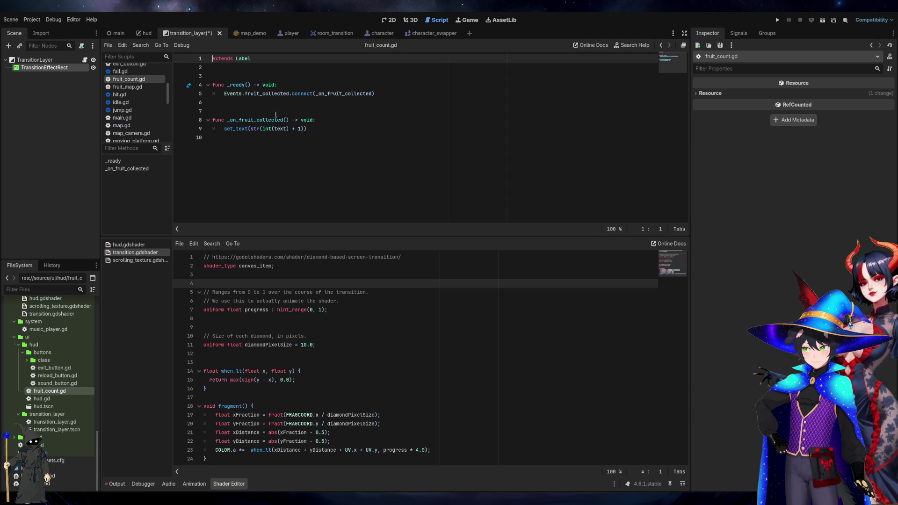
{"action": "double_click", "coordinate": [236, 129]}
{"action": "left_click", "coordinate": [354, 128]}
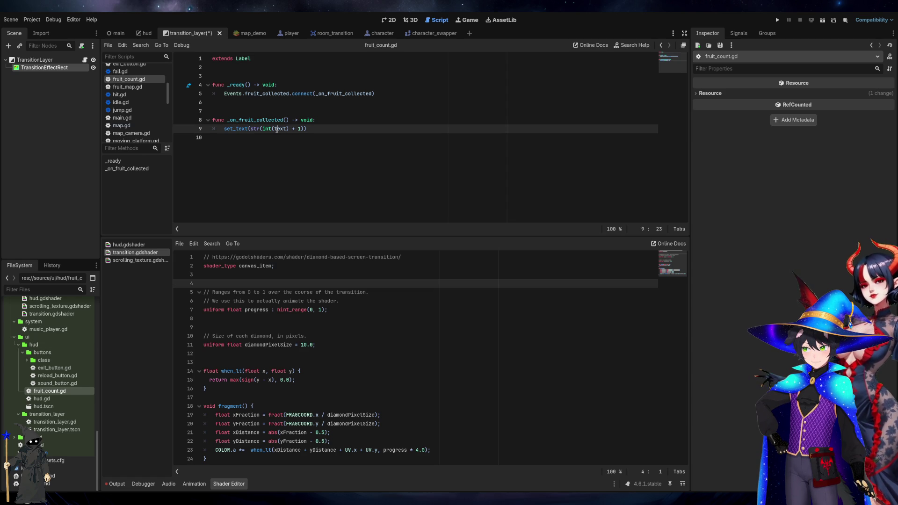
{"action": "double_click", "coordinate": [51, 402]}
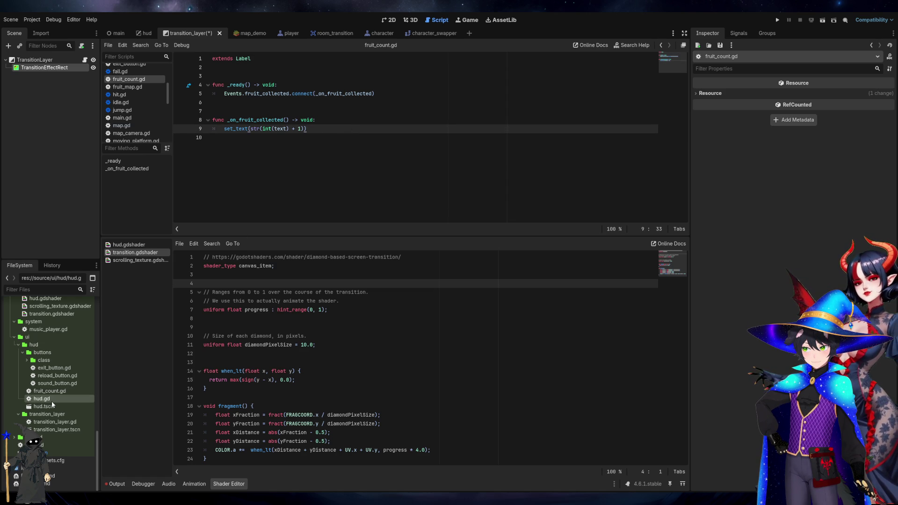
{"action": "double_click", "coordinate": [13, 445]}
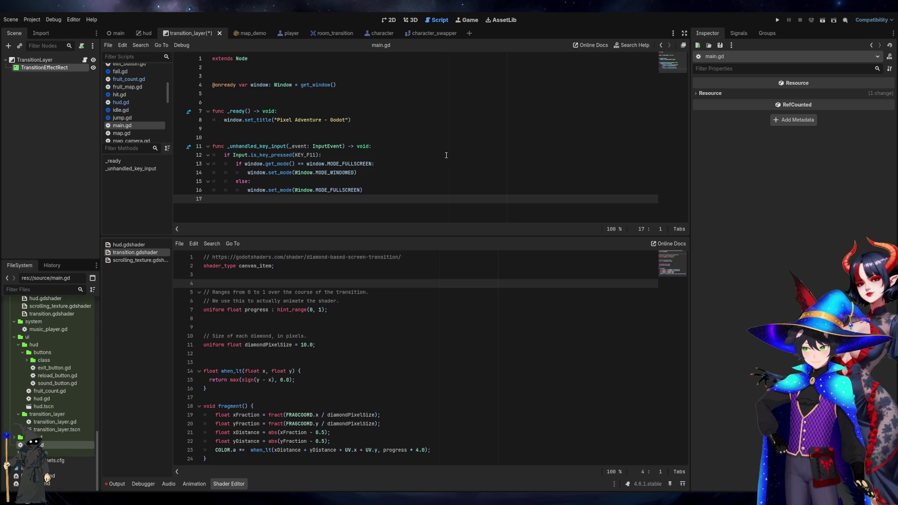
Enlarge the script area by lowering the script/shader splitter, then view the character scene
{"action": "left_click_drag", "start_coordinate": [410, 235], "coordinate": [400, 363]}
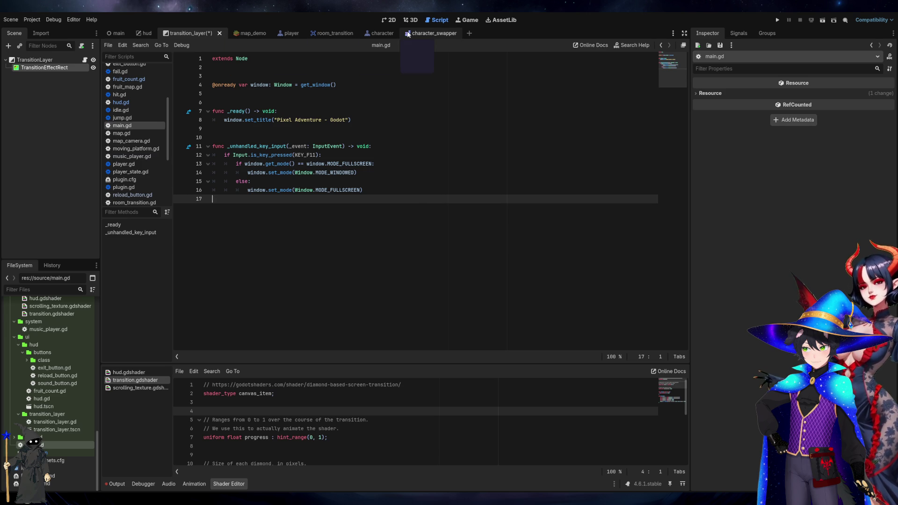
{"action": "left_click", "coordinate": [379, 33]}
{"action": "scroll", "coordinate": [151, 192], "scroll_direction": "up", "scroll_amount": 5}
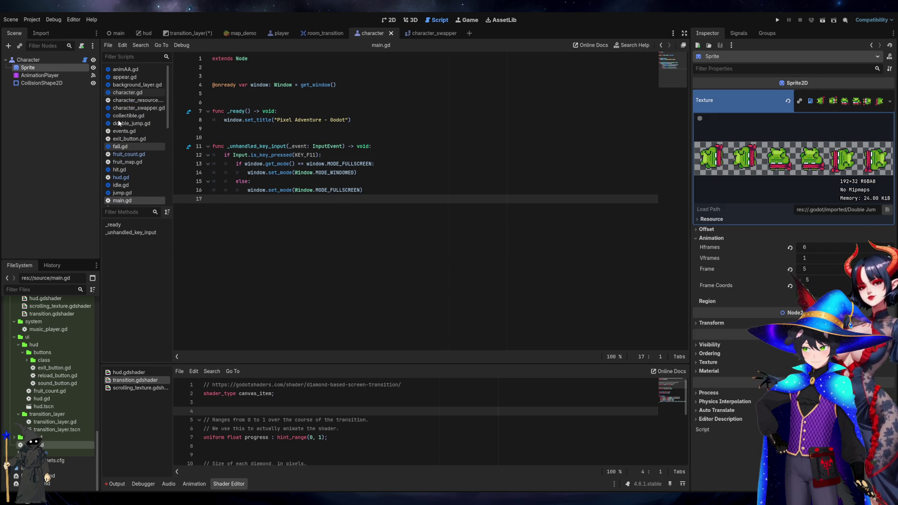
Open character.gd and scroll through its code
{"action": "left_click", "coordinate": [118, 93]}
{"action": "scroll", "coordinate": [369, 234], "scroll_direction": "down", "scroll_amount": 1}
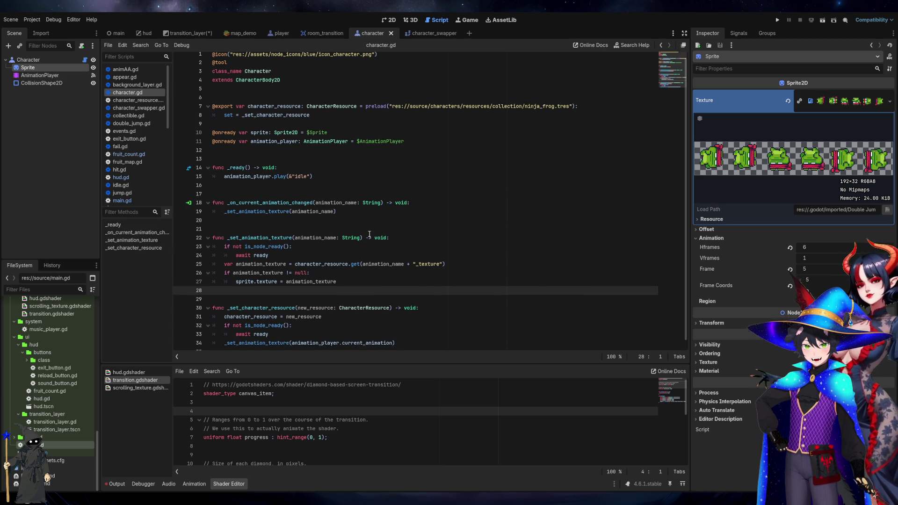
{"action": "scroll", "coordinate": [136, 163], "scroll_direction": "down", "scroll_amount": 5}
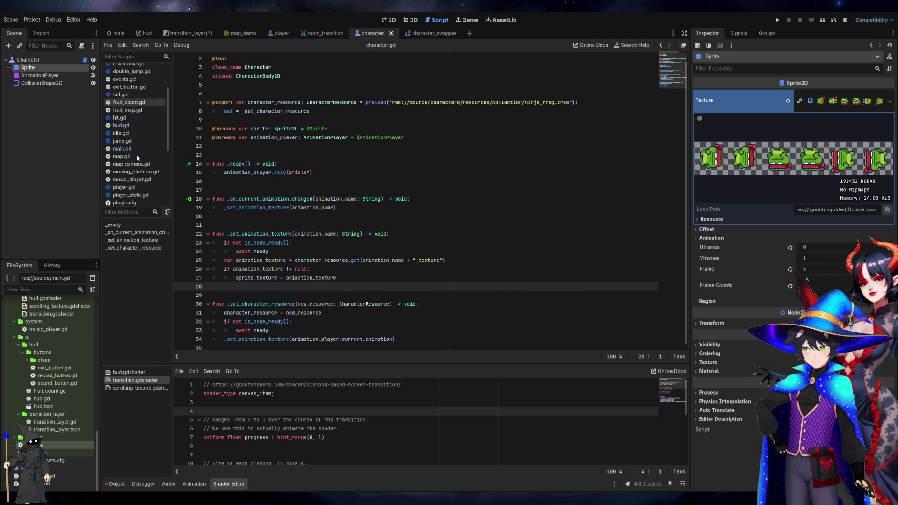
Review player.gd's ui_down input direction code, then open player_state.gd
{"action": "left_click", "coordinate": [124, 117]}
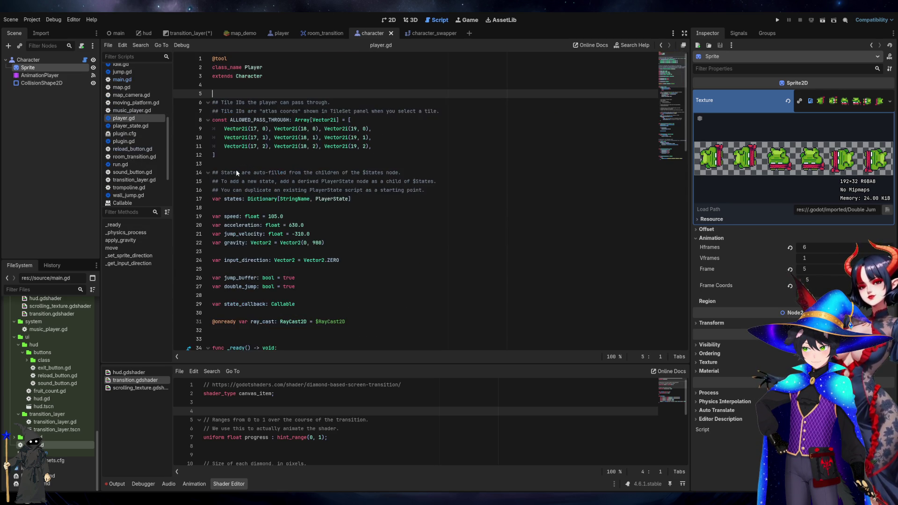
{"action": "scroll", "coordinate": [497, 225], "scroll_direction": "down", "scroll_amount": 15}
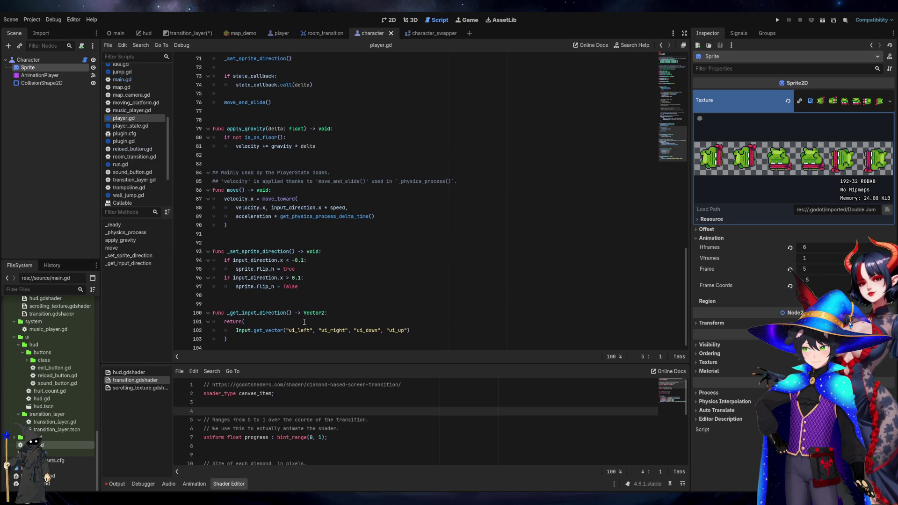
{"action": "double_click", "coordinate": [370, 330]}
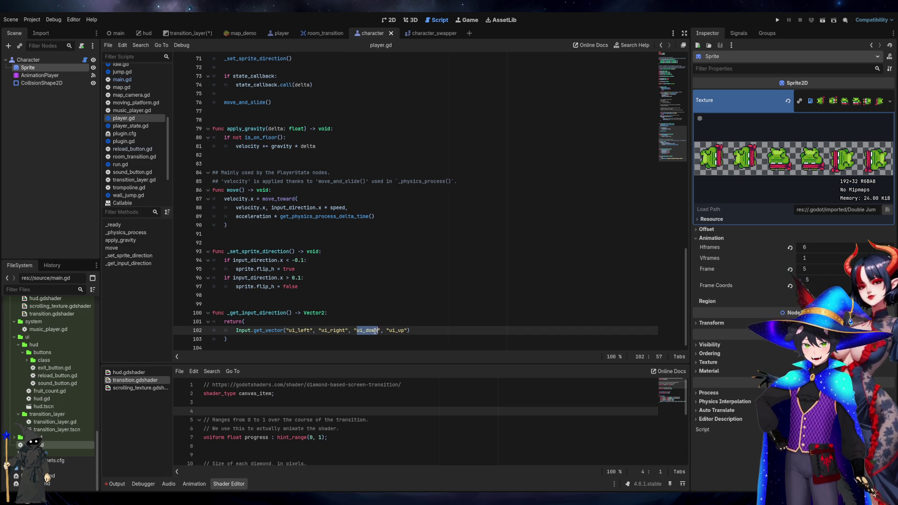
{"action": "left_click", "coordinate": [414, 320]}
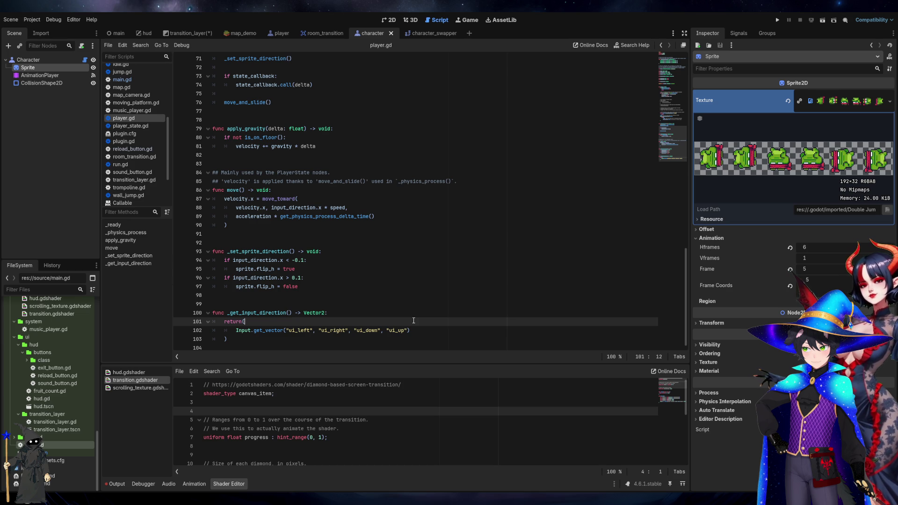
{"action": "scroll", "coordinate": [285, 155], "scroll_direction": "up", "scroll_amount": 10}
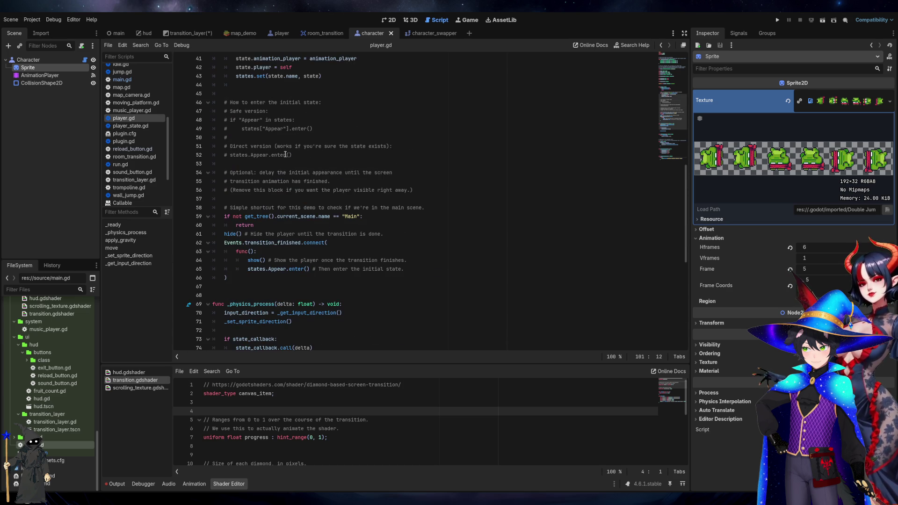
{"action": "left_click", "coordinate": [145, 126]}
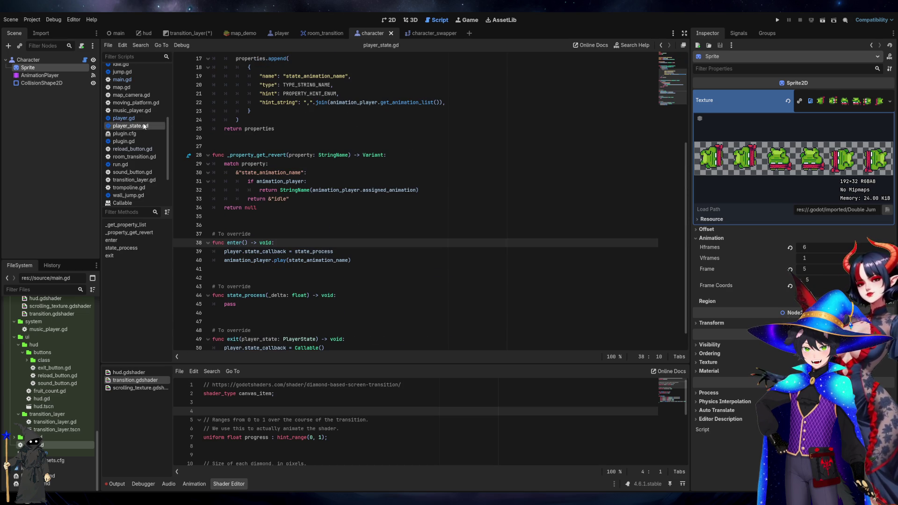
{"action": "left_click", "coordinate": [218, 216]}
{"action": "scroll", "coordinate": [218, 216], "scroll_direction": "down", "scroll_amount": 1}
{"action": "left_click", "coordinate": [218, 216]}
{"action": "left_click_drag", "start_coordinate": [218, 216], "coordinate": [354, 347]}
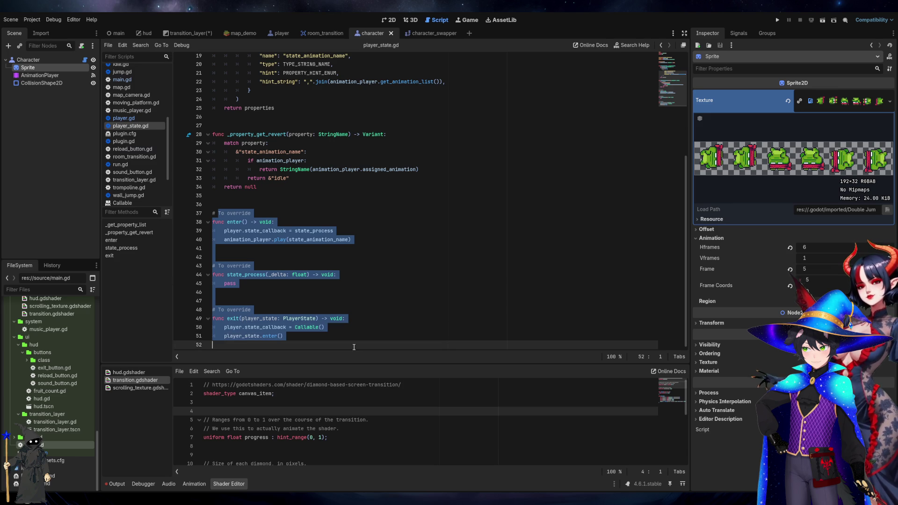
{"action": "left_click", "coordinate": [354, 346]}
{"action": "left_click_drag", "start_coordinate": [345, 337], "coordinate": [213, 213]}
{"action": "left_click", "coordinate": [229, 222]}
{"action": "double_click", "coordinate": [229, 222]}
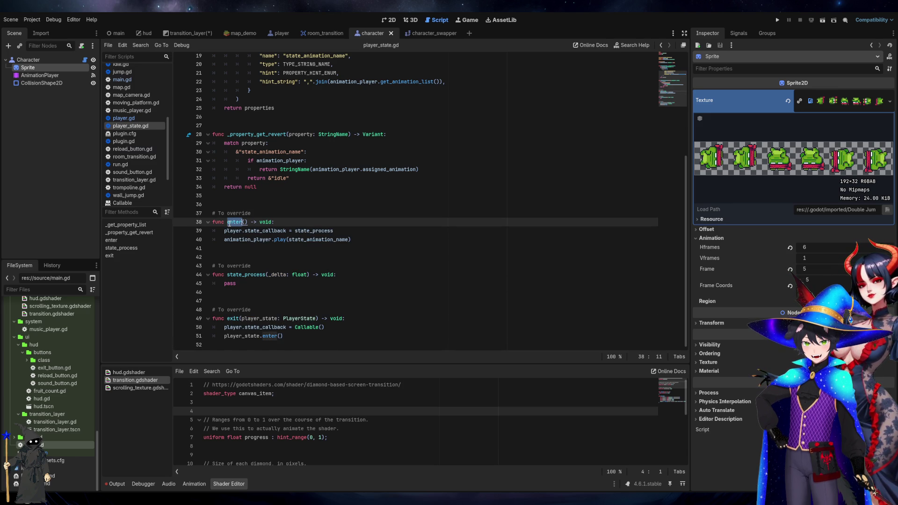
{"action": "left_click", "coordinate": [395, 213]}
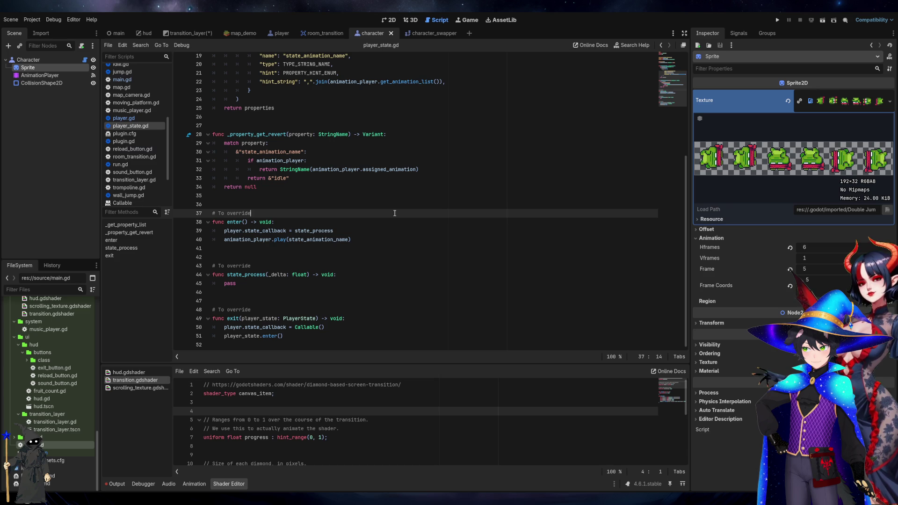
{"action": "left_click", "coordinate": [236, 222]}
{"action": "left_click", "coordinate": [288, 219]}
{"action": "left_click", "coordinate": [323, 212]}
{"action": "double_click", "coordinate": [236, 222]}
{"action": "left_click", "coordinate": [324, 209]}
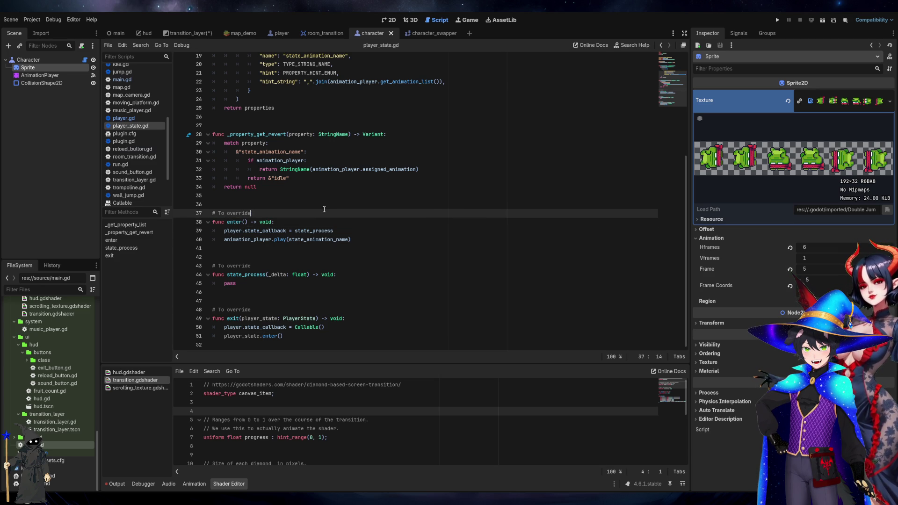
{"action": "double_click", "coordinate": [236, 223]}
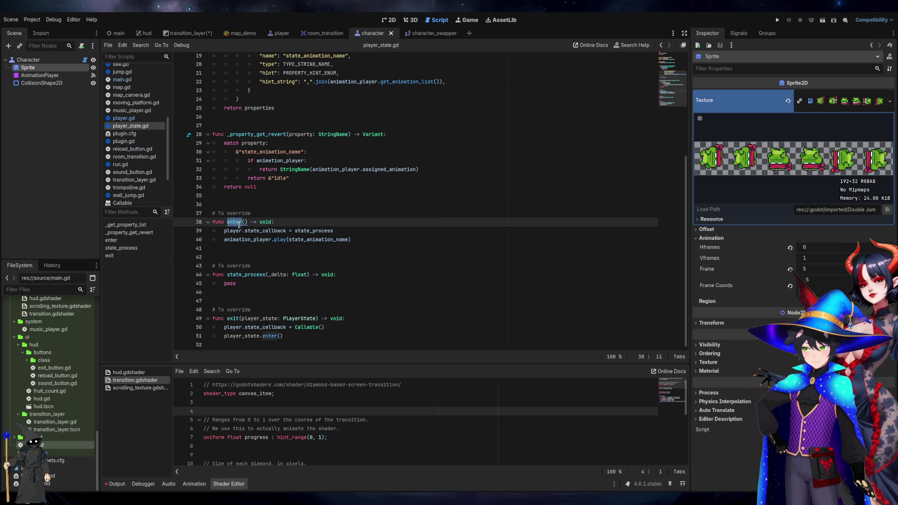
{"action": "left_click", "coordinate": [238, 222]}
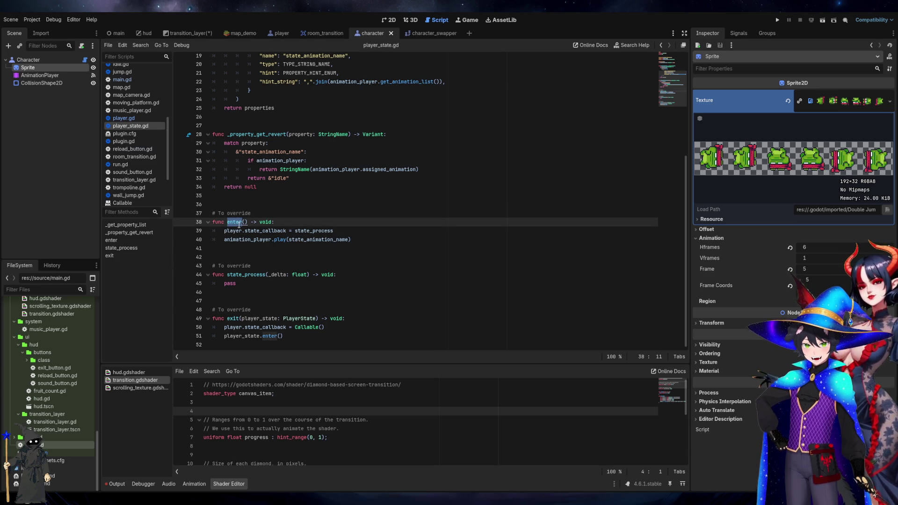
{"action": "left_click", "coordinate": [227, 222]}
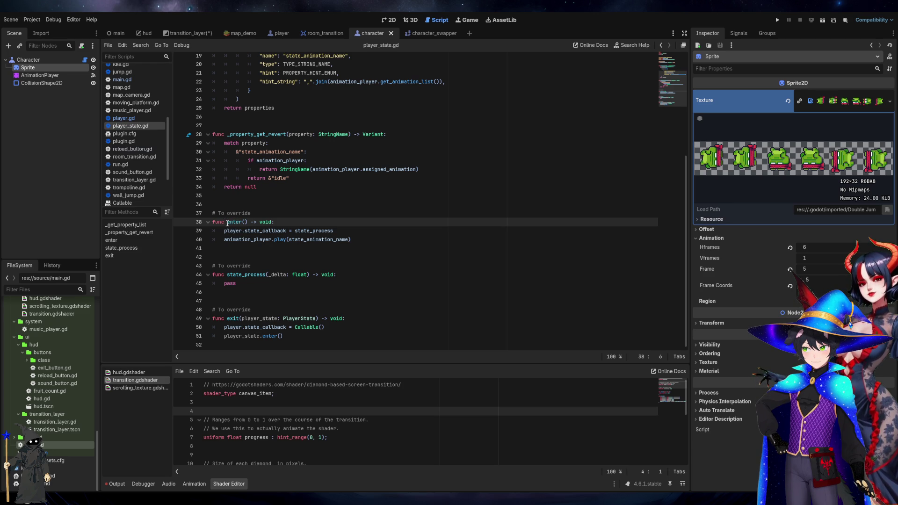
Finish renaming enter to OnStateEnter and select the state_process function name
{"action": "type", "text": "_"}
{"action": "type", "text": "onStat"}
{"action": "type", "text": "eE"}
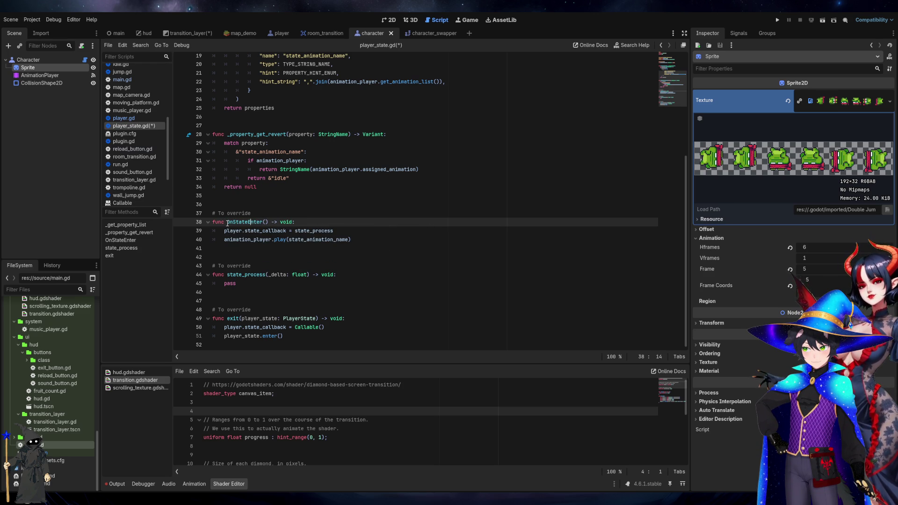
{"action": "double_click", "coordinate": [228, 223]}
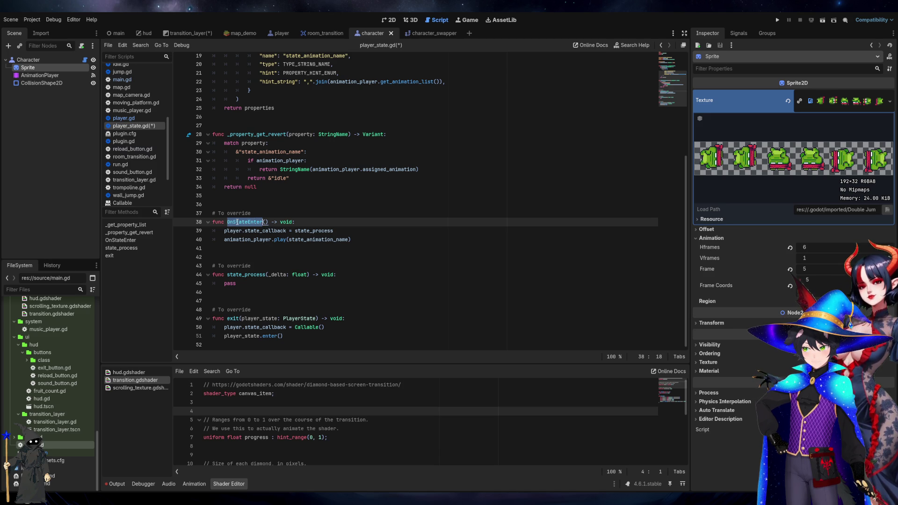
{"action": "double_click", "coordinate": [251, 276]}
{"action": "left_click", "coordinate": [251, 277]}
{"action": "double_click", "coordinate": [252, 277]}
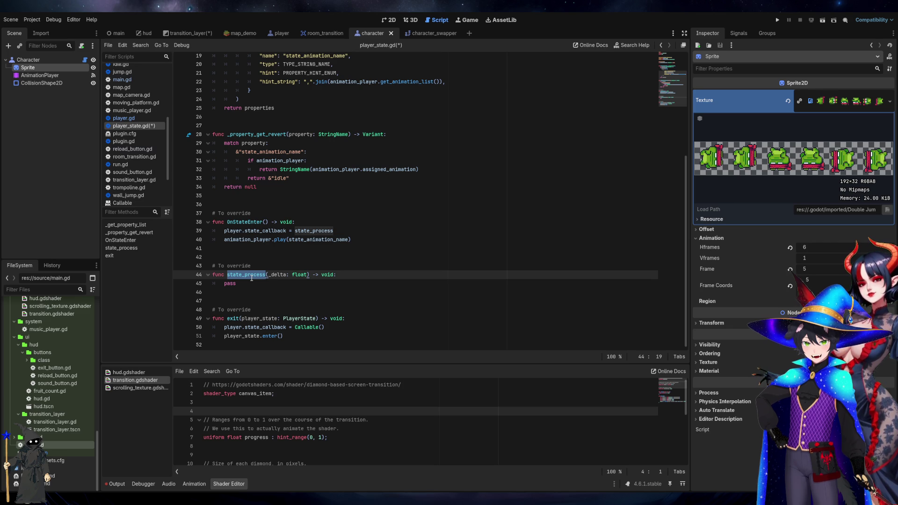
Rename state_process to ProcessCurrentState, then overwrite it so line 44's function is unnamed
{"action": "type", "text": "ProcessState"}
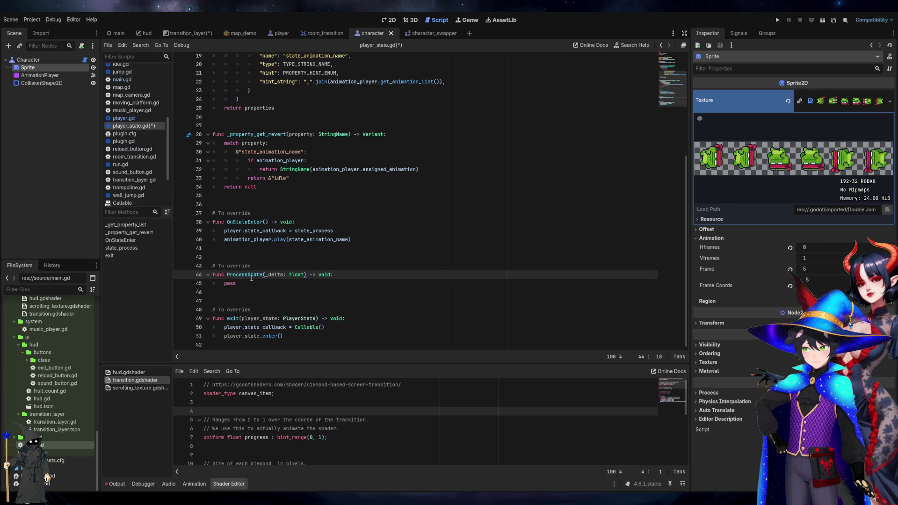
{"action": "left_click", "coordinate": [252, 278]}
{"action": "type", "text": "Current"}
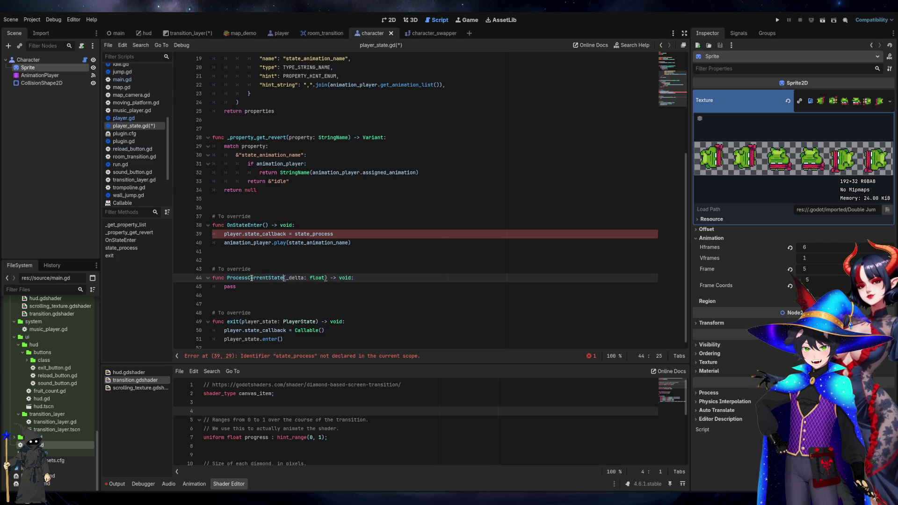
{"action": "double_click", "coordinate": [251, 278]}
{"action": "type", "text": "j"}
{"action": "key", "text": "BackSpace"}
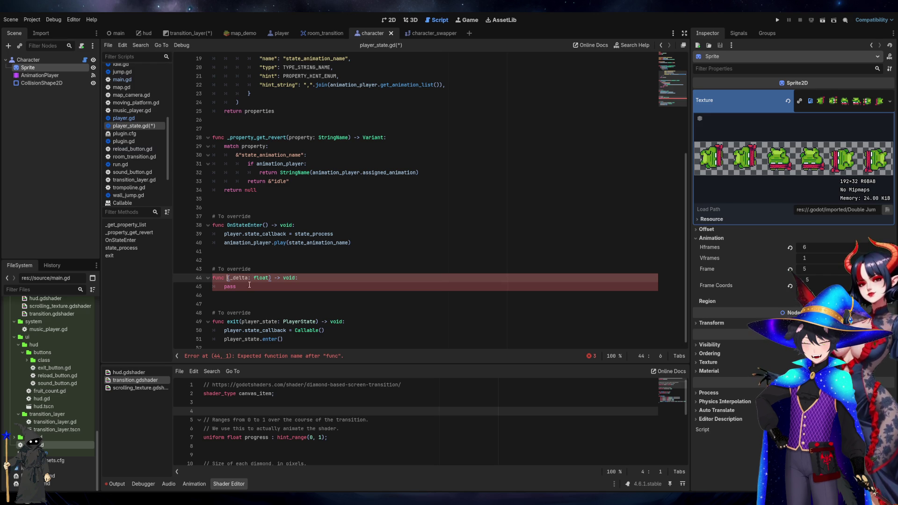
Undo the edits to restore the state_process name on line 44
{"action": "double_click", "coordinate": [233, 322]}
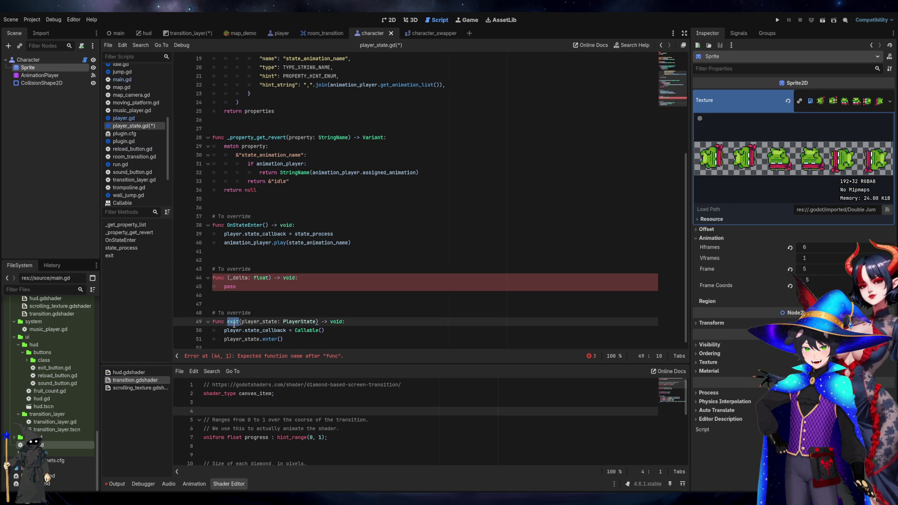
{"action": "left_click", "coordinate": [233, 322]}
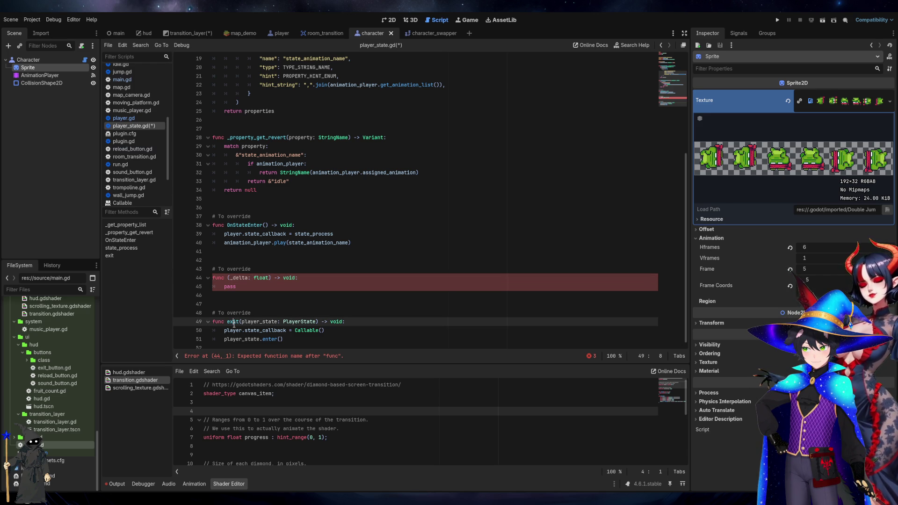
{"action": "key", "text": "ctrl+z"}
{"action": "key", "text": "ctrl+z"}
{"action": "key", "text": "ctrl+z"}
{"action": "key", "text": "ctrl+y"}
{"action": "key", "text": "ctrl+y"}
{"action": "key", "text": "ctrl+y"}
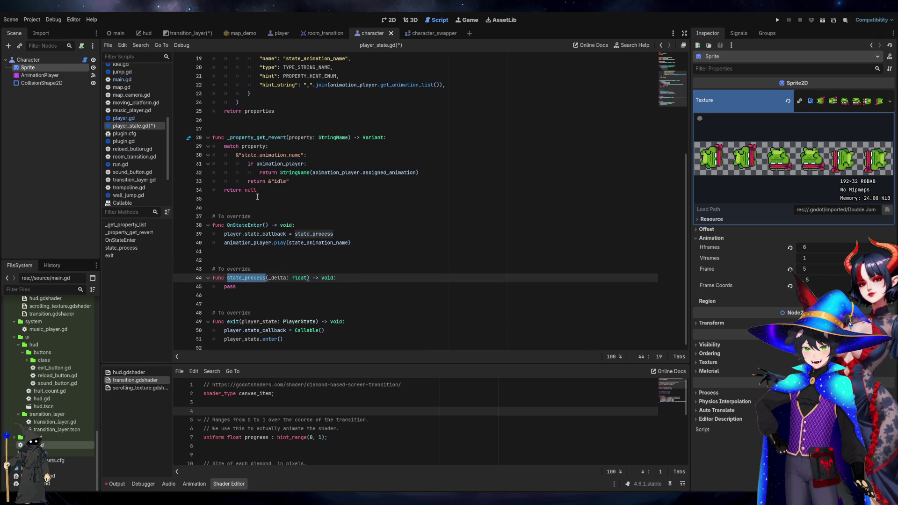
{"action": "key", "text": "ctrl+y"}
{"action": "key", "text": "ctrl+y"}
Rename the exit function on line 49 to OnStateexit
{"action": "left_click", "coordinate": [333, 313]}
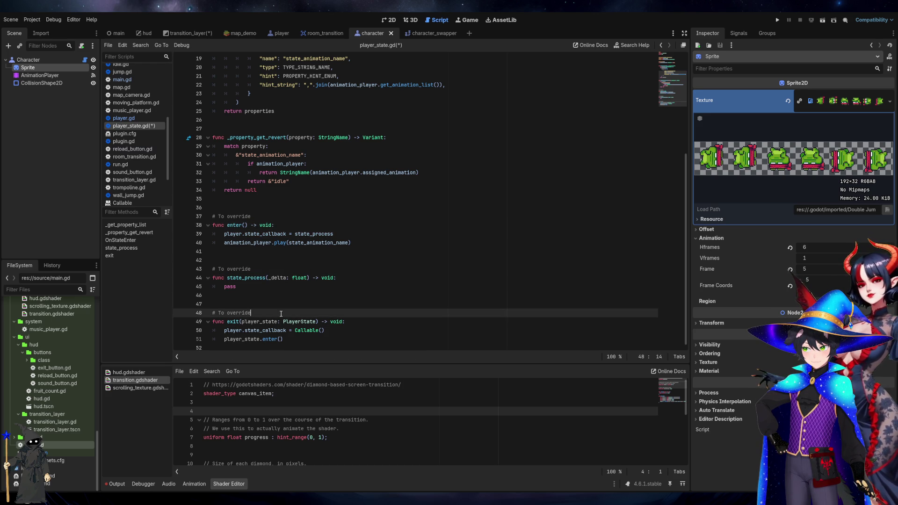
{"action": "left_click_drag", "start_coordinate": [326, 321], "coordinate": [239, 322]}
{"action": "double_click", "coordinate": [232, 322]}
{"action": "left_click", "coordinate": [307, 314]}
{"action": "left_click_drag", "start_coordinate": [213, 321], "coordinate": [239, 322]}
{"action": "left_click", "coordinate": [230, 322]}
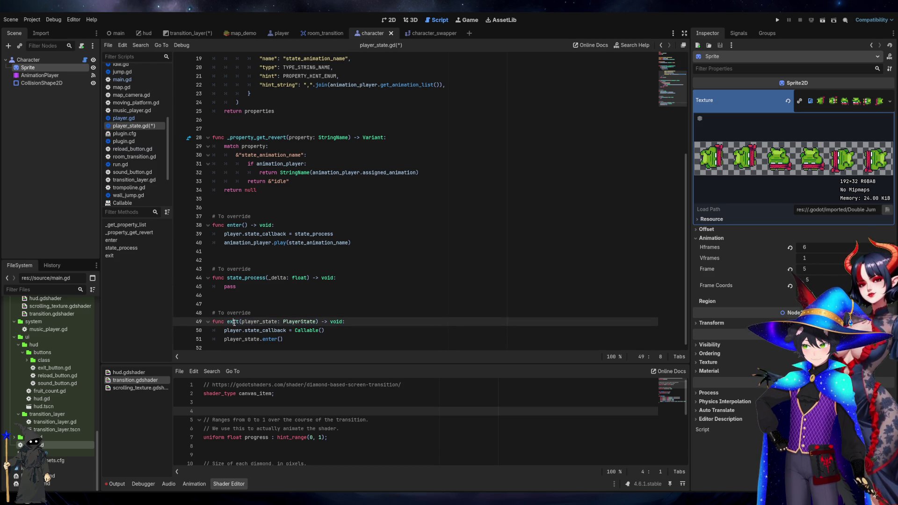
{"action": "type", "text": "OnState"}
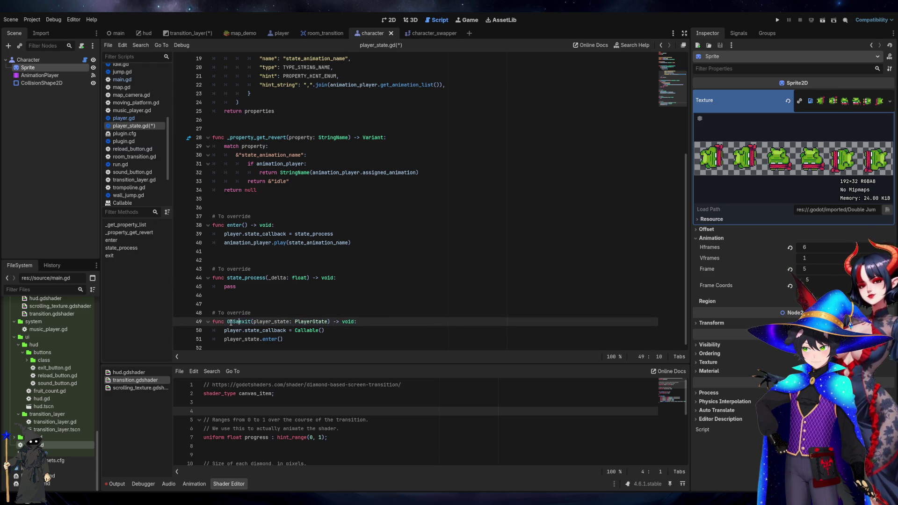
Rename the enter function to OnStateEnter
{"action": "key", "text": "Up"}
{"action": "key", "text": "Up"}
{"action": "key", "text": "Up"}
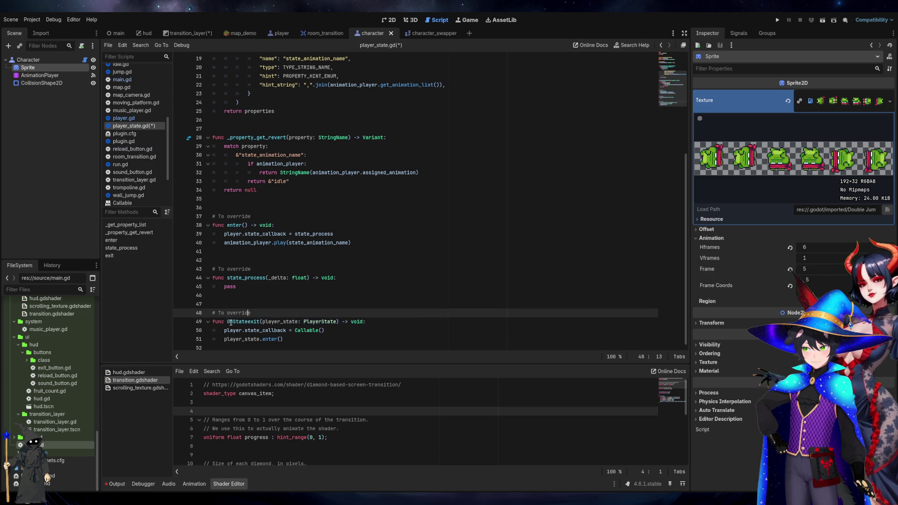
{"action": "key", "text": "Down"}
{"action": "key", "text": "Down"}
{"action": "key", "text": "Down"}
{"action": "type", "text": "OnStateE"}
{"action": "key", "text": "Delete"}
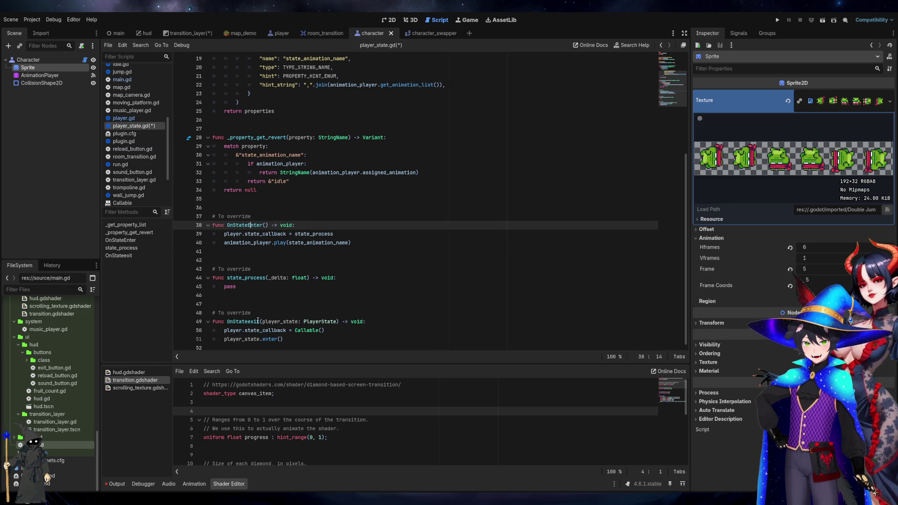
{"action": "key", "text": "Down"}
{"action": "key", "text": "Down"}
{"action": "key", "text": "Down"}
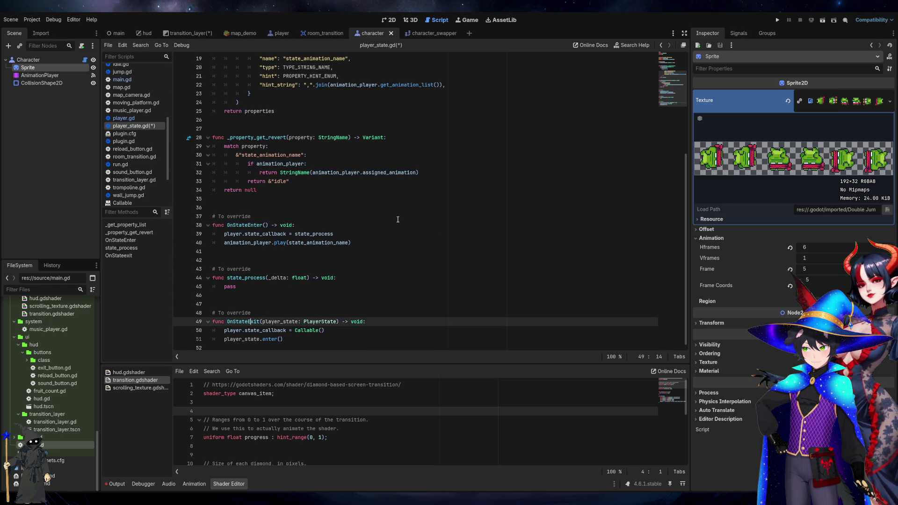
Restore plain enter() and exit() names, save player_state.gd, and view the transition_layer scene
{"action": "key", "text": "ctrl+z"}
{"action": "key", "text": "ctrl+z"}
{"action": "key", "text": "ctrl+z"}
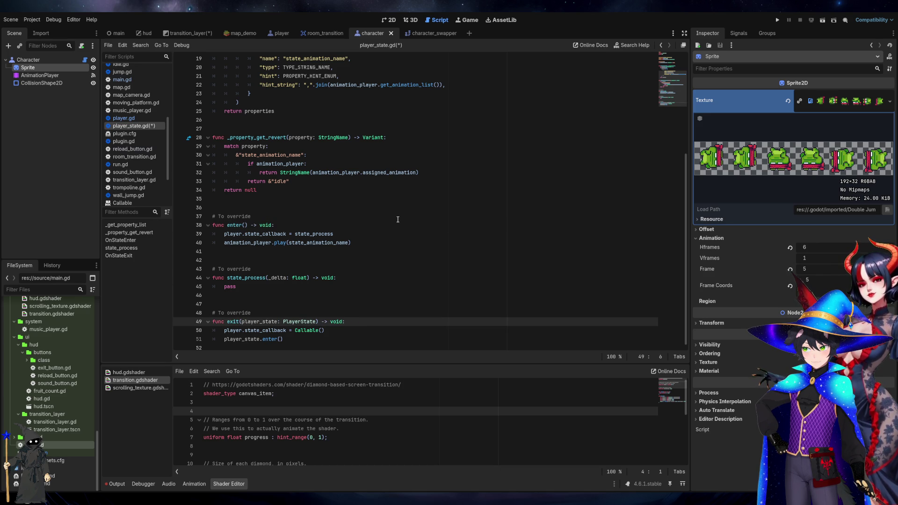
{"action": "left_click", "coordinate": [398, 220]}
{"action": "key", "text": "ctrl+s"}
{"action": "left_click", "coordinate": [404, 296]}
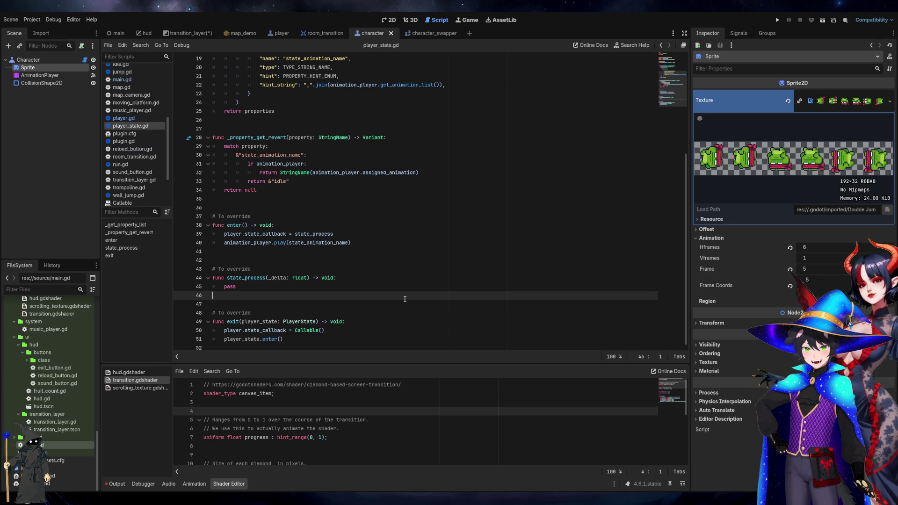
{"action": "left_click", "coordinate": [181, 34]}
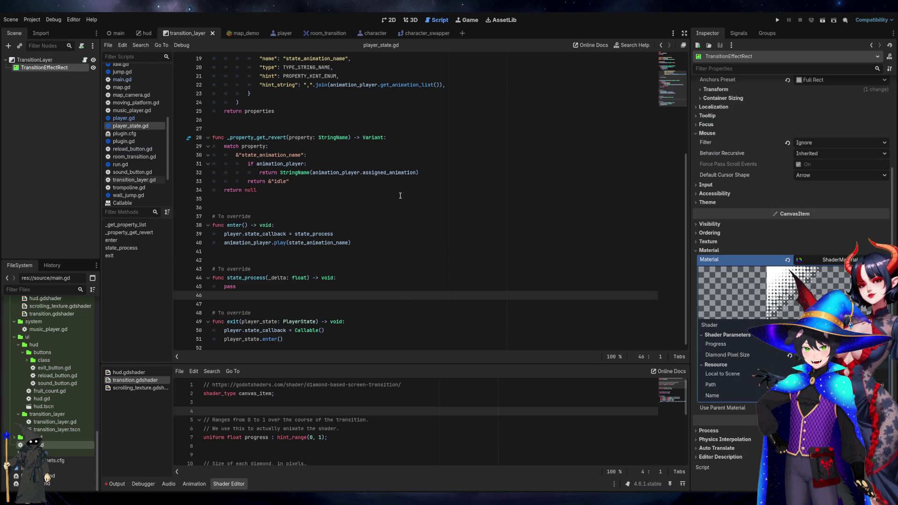
In the character scene, review player_state.gd's PlayerState header and its extends Node line
{"action": "left_click", "coordinate": [365, 34]}
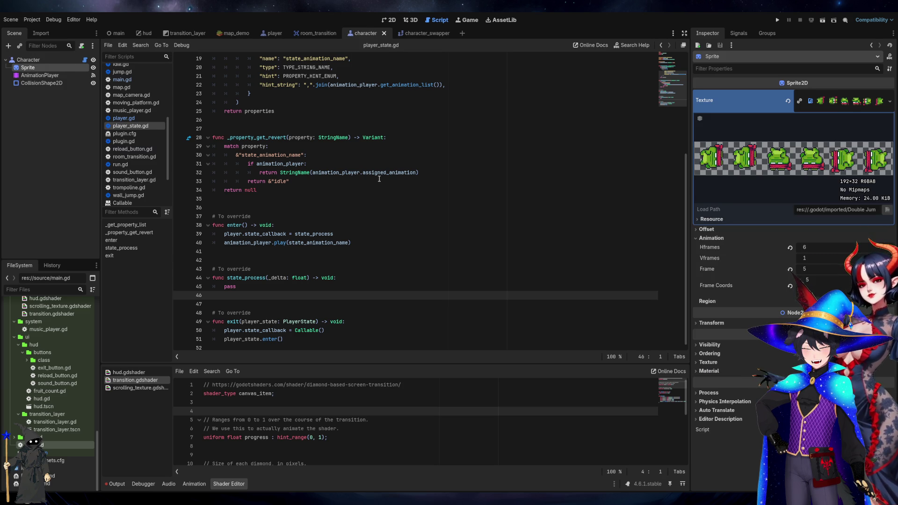
{"action": "scroll", "coordinate": [40, 387], "scroll_direction": "up", "scroll_amount": 5}
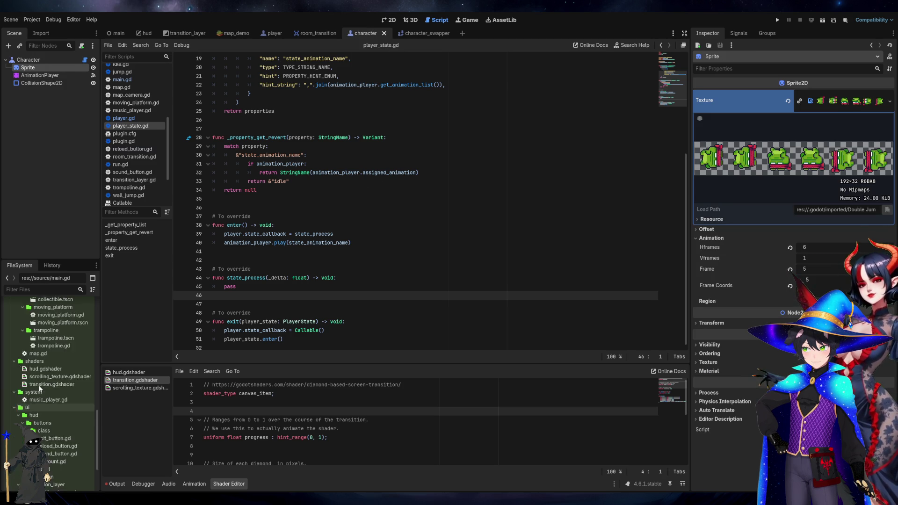
{"action": "scroll", "coordinate": [39, 388], "scroll_direction": "up", "scroll_amount": 5}
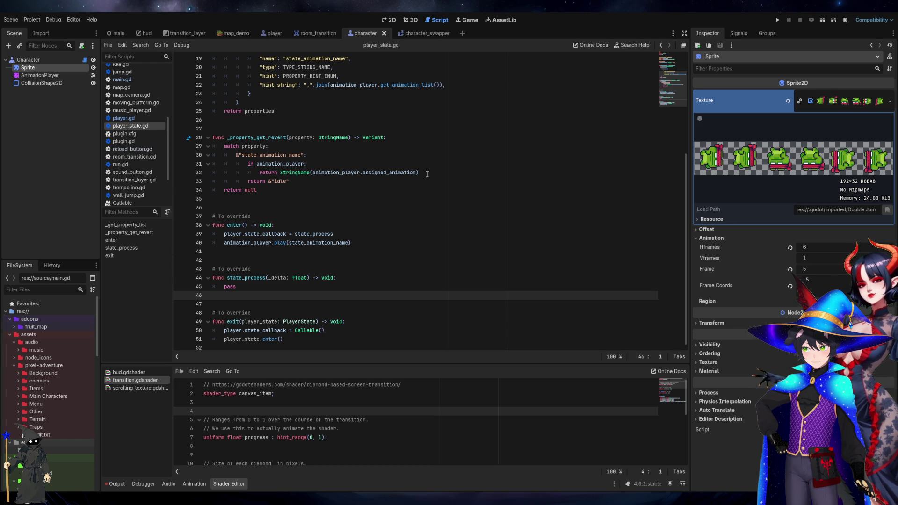
{"action": "scroll", "coordinate": [427, 183], "scroll_direction": "up", "scroll_amount": 6}
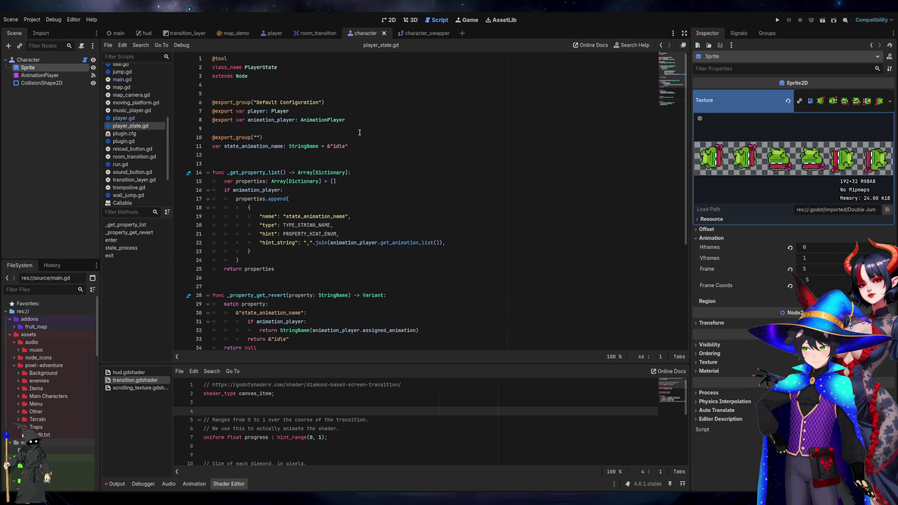
{"action": "left_click_drag", "start_coordinate": [357, 146], "coordinate": [246, 69]}
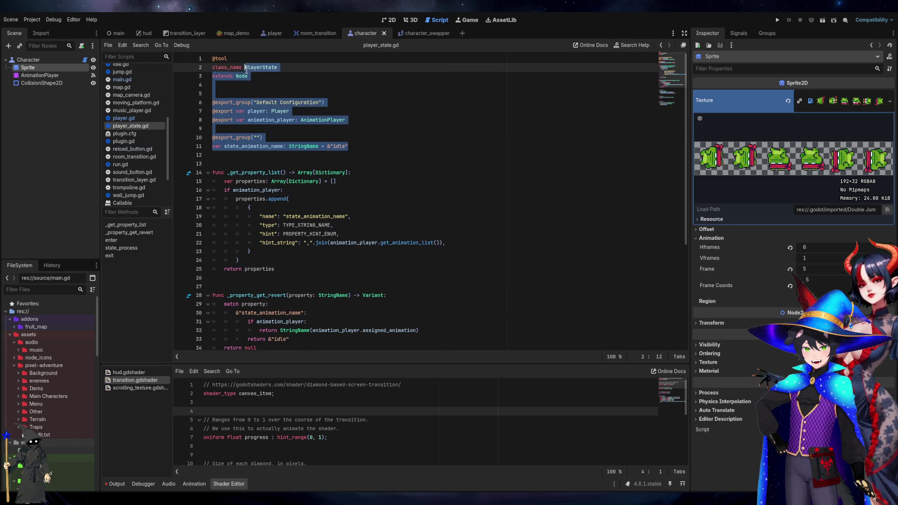
{"action": "left_click", "coordinate": [315, 86]}
{"action": "triple_click", "coordinate": [246, 77]}
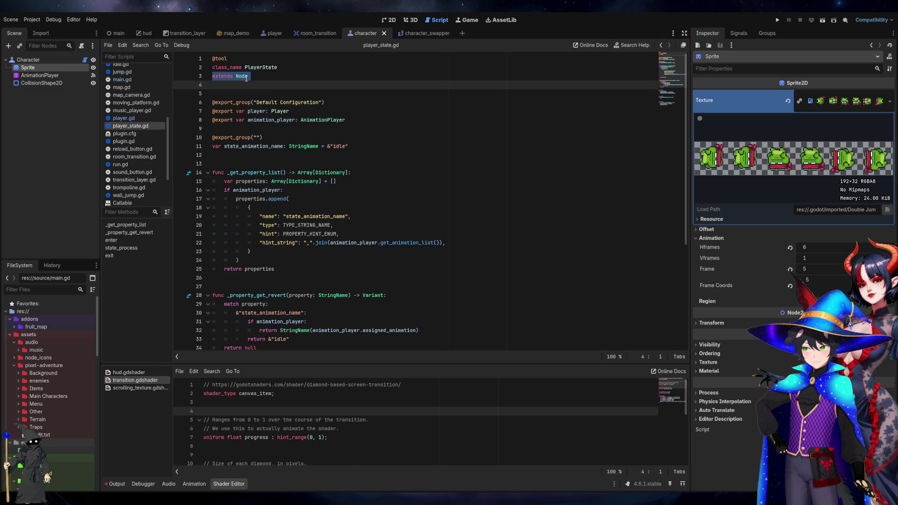
{"action": "double_click", "coordinate": [244, 77]}
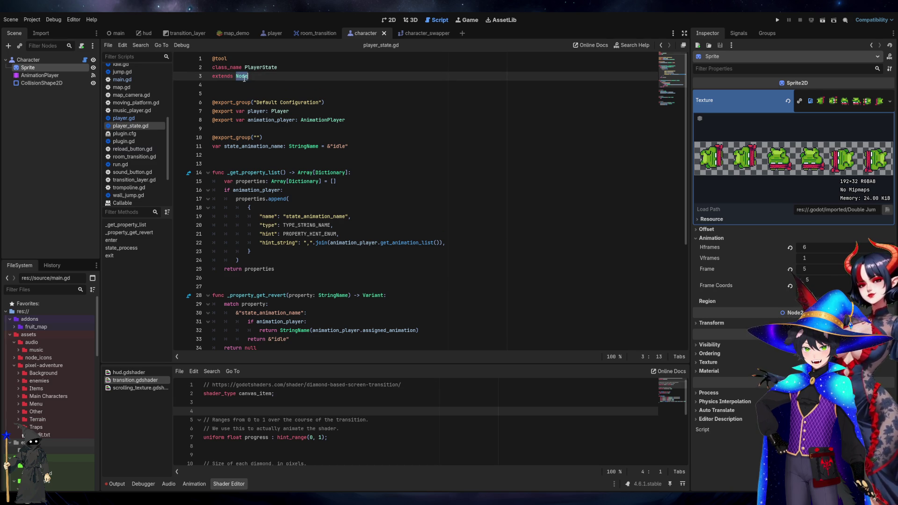
{"action": "left_click", "coordinate": [333, 83]}
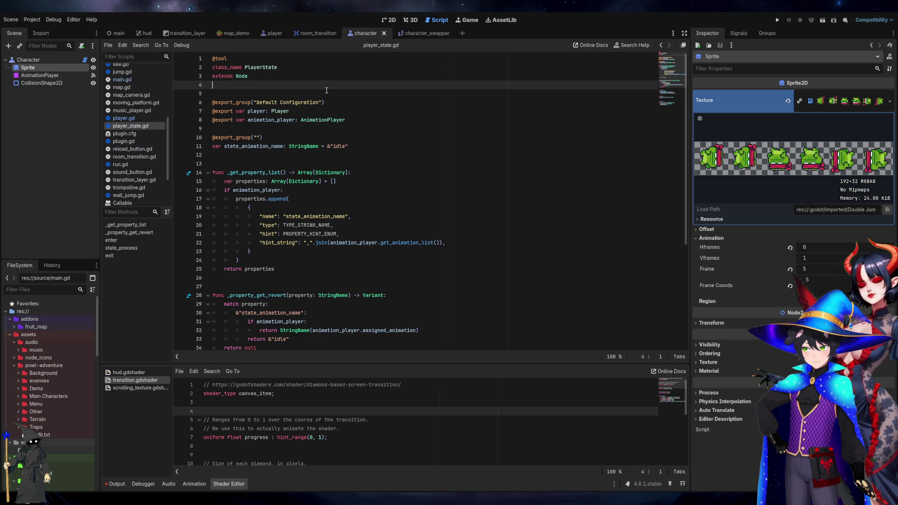
Check line 8 of player_state.gd, then open export_presets.cfg from the FileSystem dock
{"action": "left_click", "coordinate": [327, 111]}
{"action": "left_click", "coordinate": [359, 122]}
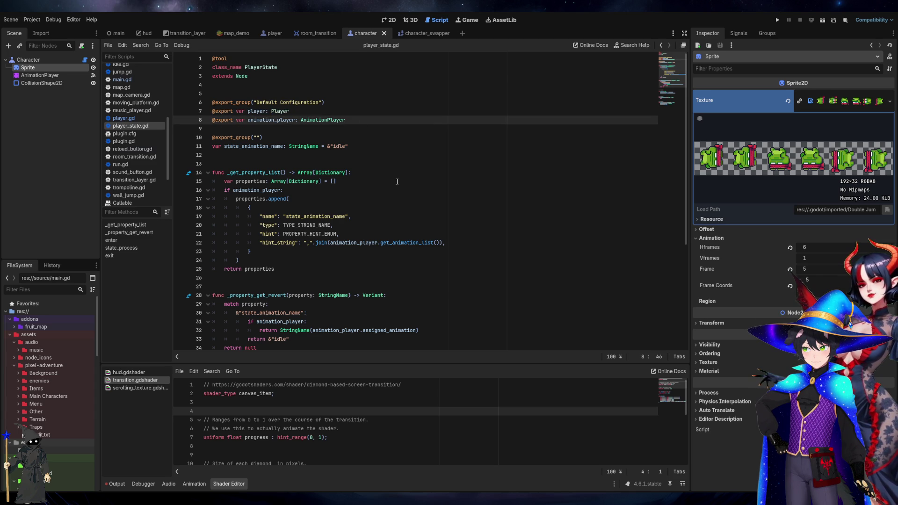
{"action": "scroll", "coordinate": [397, 181], "scroll_direction": "down", "scroll_amount": 6}
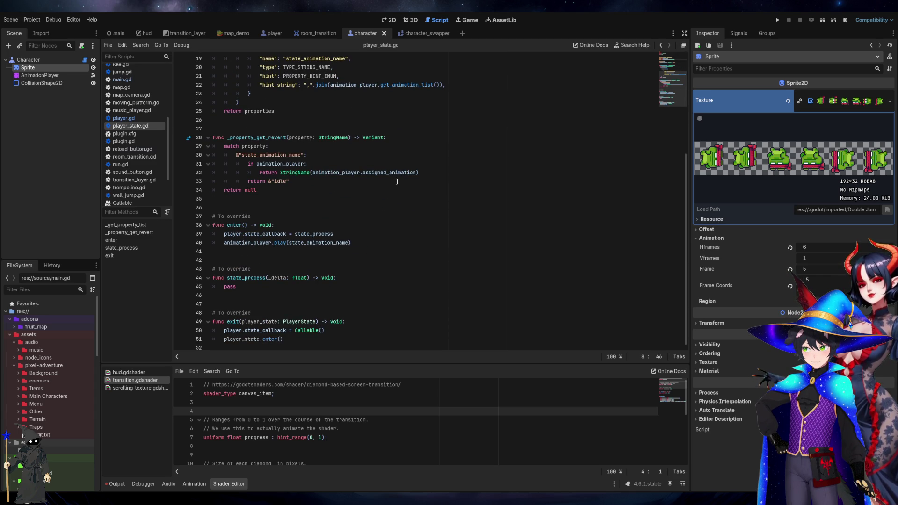
{"action": "scroll", "coordinate": [67, 423], "scroll_direction": "down", "scroll_amount": 10}
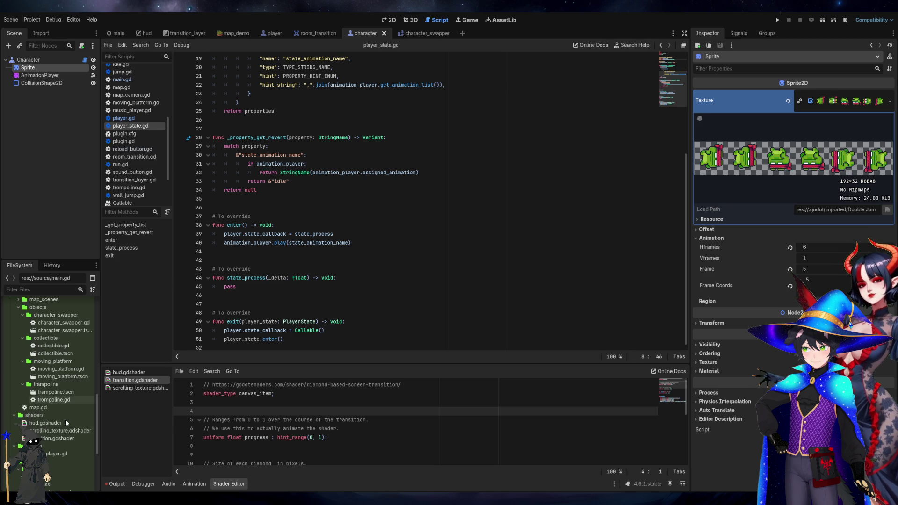
{"action": "scroll", "coordinate": [67, 423], "scroll_direction": "down", "scroll_amount": 3}
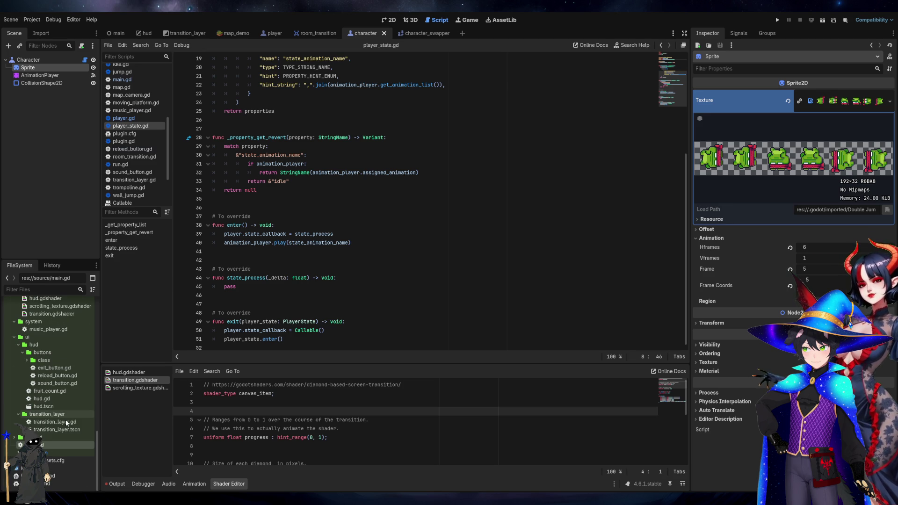
{"action": "double_click", "coordinate": [56, 460]}
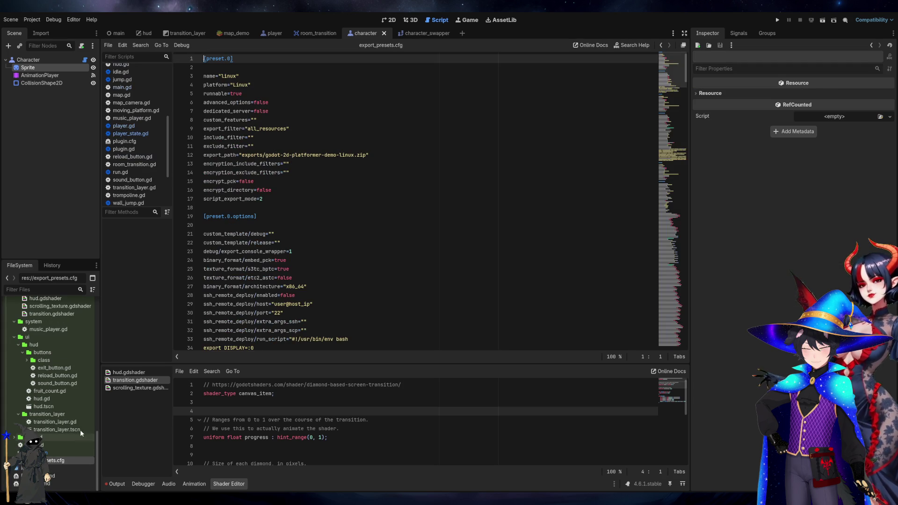
Open the English README.md from the project files
{"action": "left_click", "coordinate": [55, 471]}
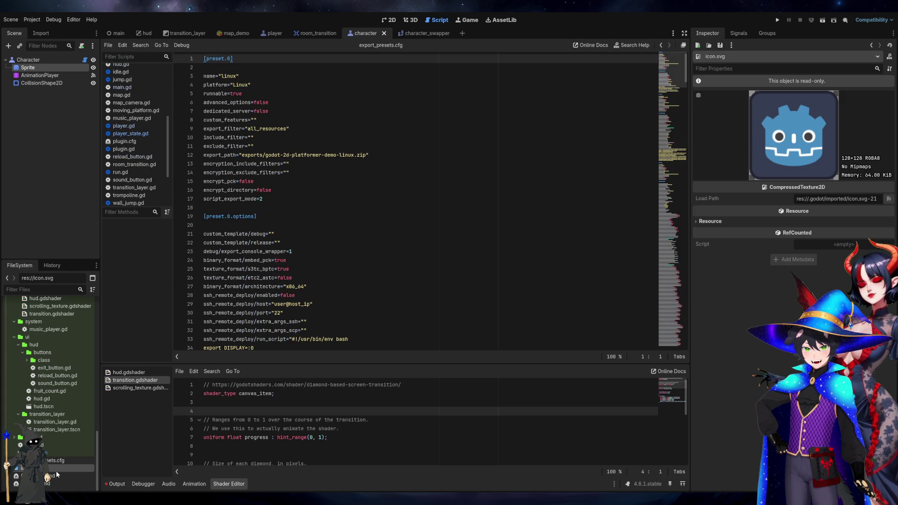
{"action": "double_click", "coordinate": [45, 484]}
{"action": "double_click", "coordinate": [46, 485]}
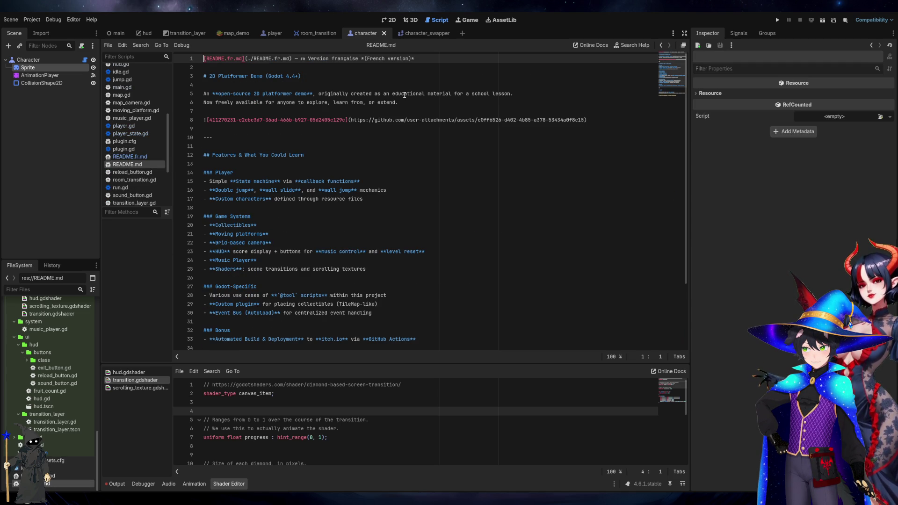
Review README lines on the description, state machine bullet and Automated Build section
{"action": "mouse_move", "coordinate": [318, 93]}
{"action": "left_mouse_down"}
{"action": "mouse_move", "coordinate": [210, 75]}
{"action": "mouse_move", "coordinate": [591, 96]}
{"action": "left_mouse_up"}
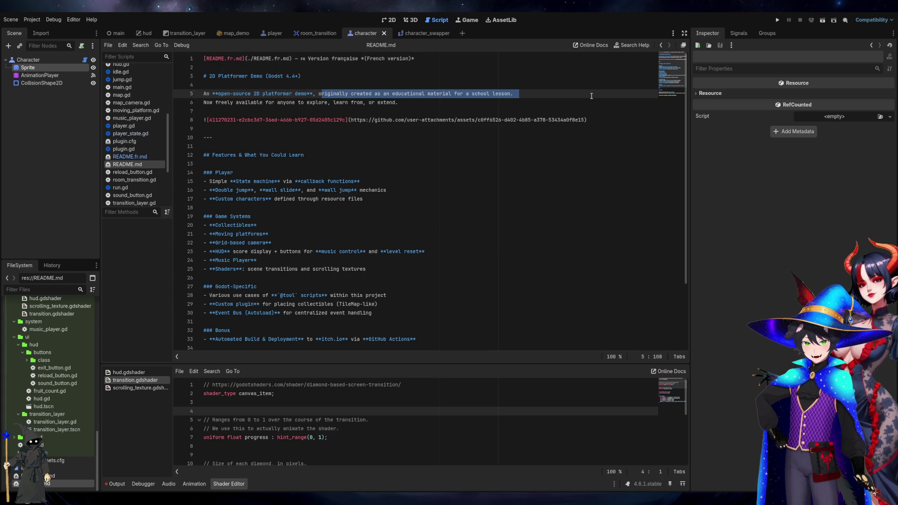
{"action": "left_click", "coordinate": [591, 96]}
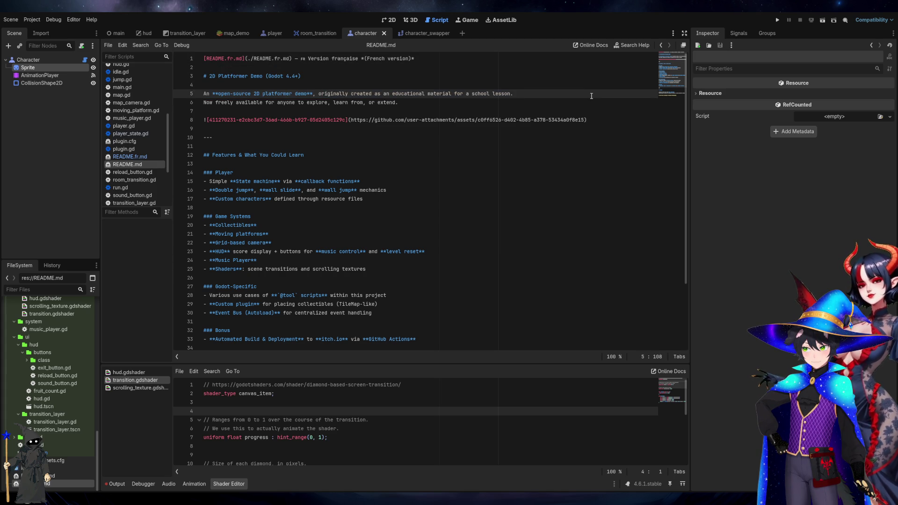
{"action": "triple_click", "coordinate": [383, 180]}
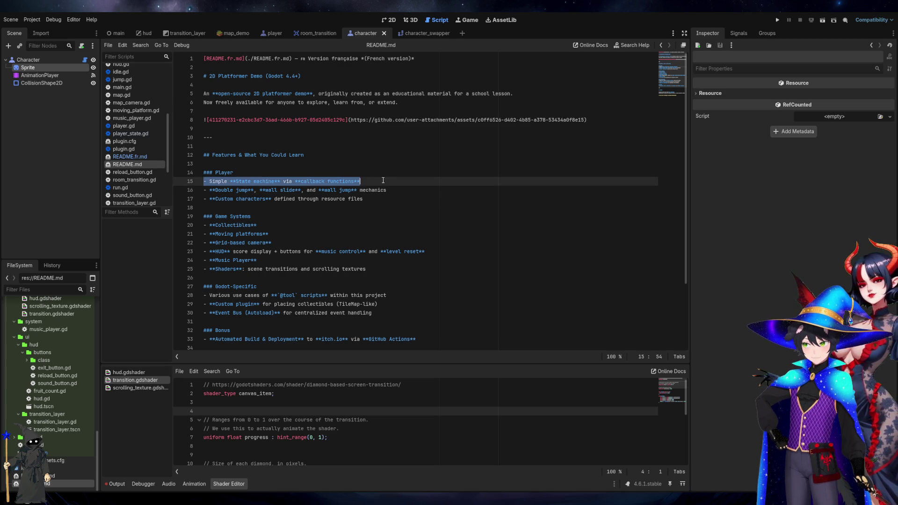
{"action": "left_click", "coordinate": [382, 196]}
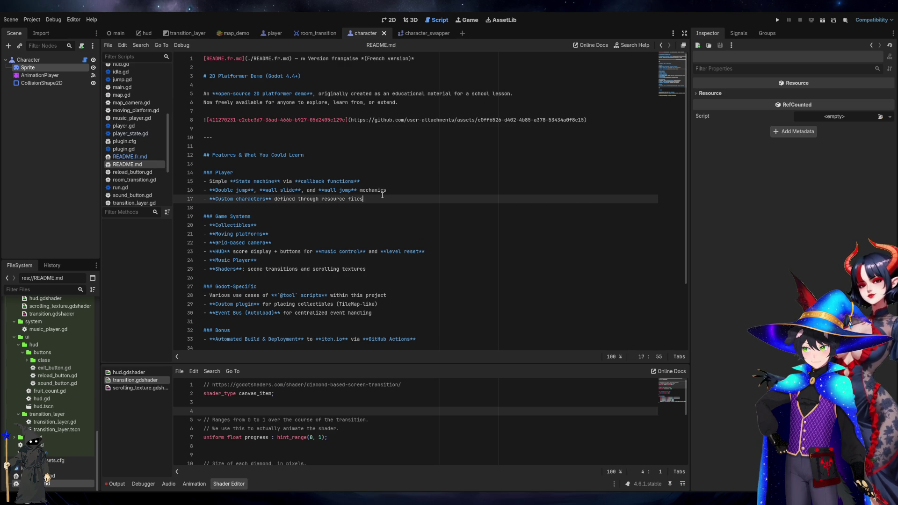
{"action": "scroll", "coordinate": [382, 196], "scroll_direction": "down", "scroll_amount": 3}
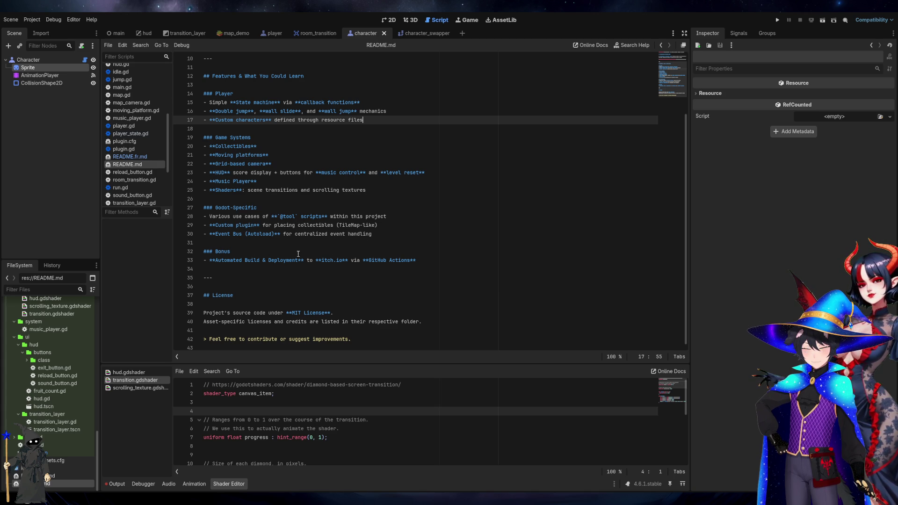
{"action": "left_click", "coordinate": [392, 269]}
{"action": "left_click", "coordinate": [401, 260]}
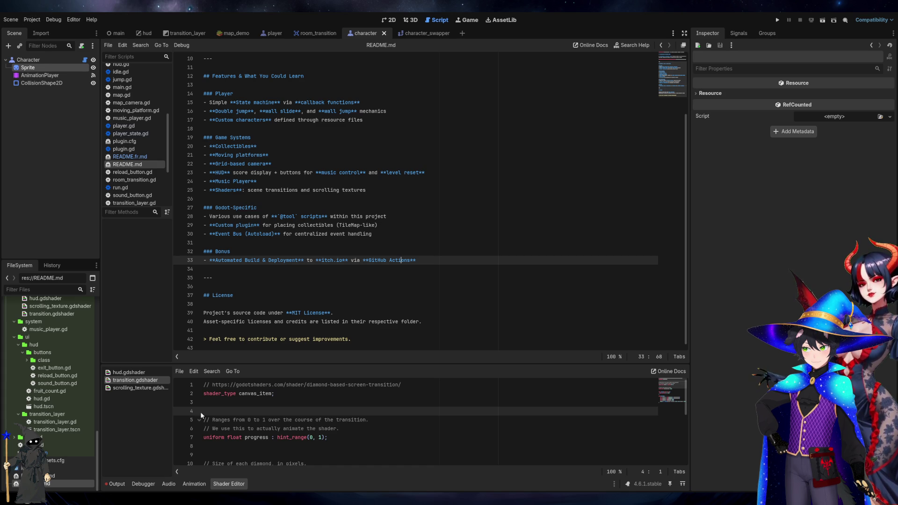
Collapse the Shader Editor panel and scroll down to the Bonus and License sections
{"action": "left_click", "coordinate": [229, 483]}
{"action": "left_click", "coordinate": [390, 277]}
{"action": "scroll", "coordinate": [134, 209], "scroll_direction": "down", "scroll_amount": 1}
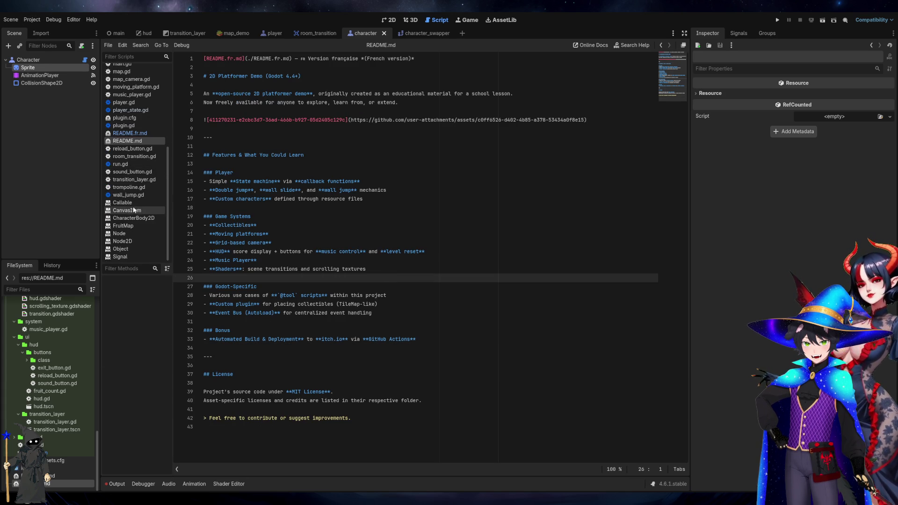
Browse the Node, Node2D, Object, CanvasItem and Callable class help pages
{"action": "left_click", "coordinate": [135, 235]}
{"action": "left_click", "coordinate": [126, 241]}
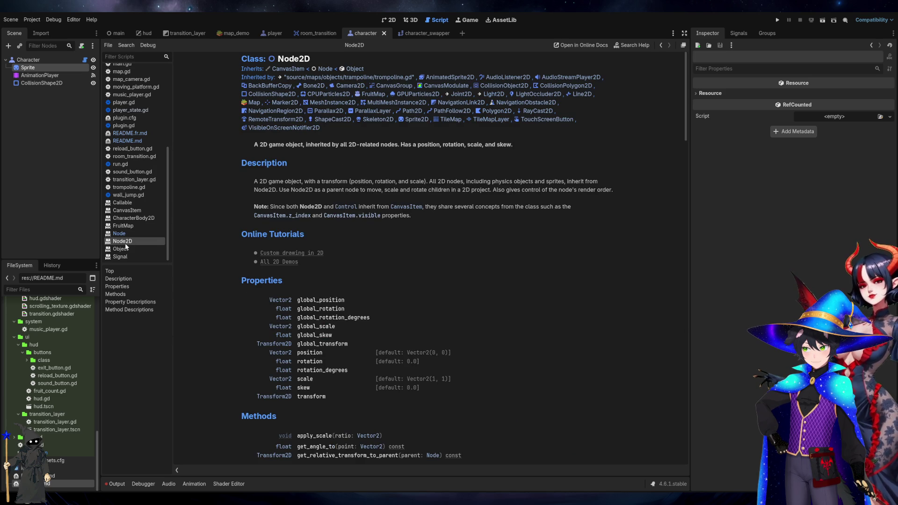
{"action": "left_click", "coordinate": [125, 248]}
{"action": "left_click", "coordinate": [130, 211]}
{"action": "left_click", "coordinate": [129, 203]}
Open wall_jump.gd and review the state_process body, including the is_on_floor check
{"action": "left_click", "coordinate": [137, 196]}
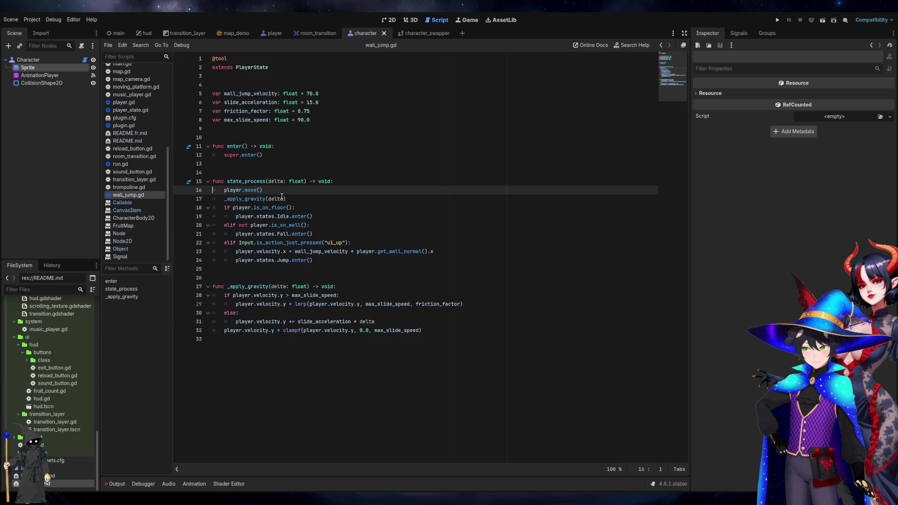
{"action": "scroll", "coordinate": [139, 146], "scroll_direction": "up", "scroll_amount": 5}
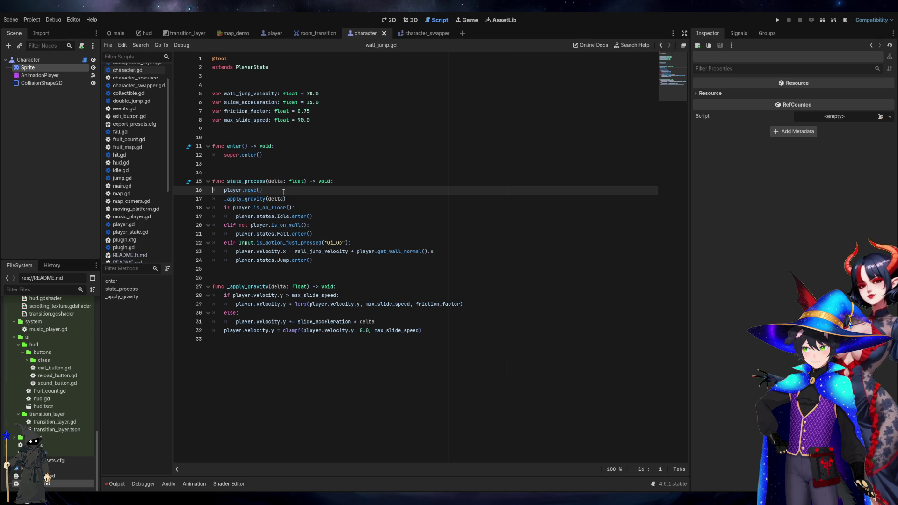
{"action": "mouse_move", "coordinate": [224, 190]}
{"action": "left_mouse_down"}
{"action": "mouse_move", "coordinate": [432, 252]}
{"action": "mouse_move", "coordinate": [365, 260]}
{"action": "mouse_move", "coordinate": [258, 210]}
{"action": "left_mouse_up"}
{"action": "triple_click", "coordinate": [260, 207]}
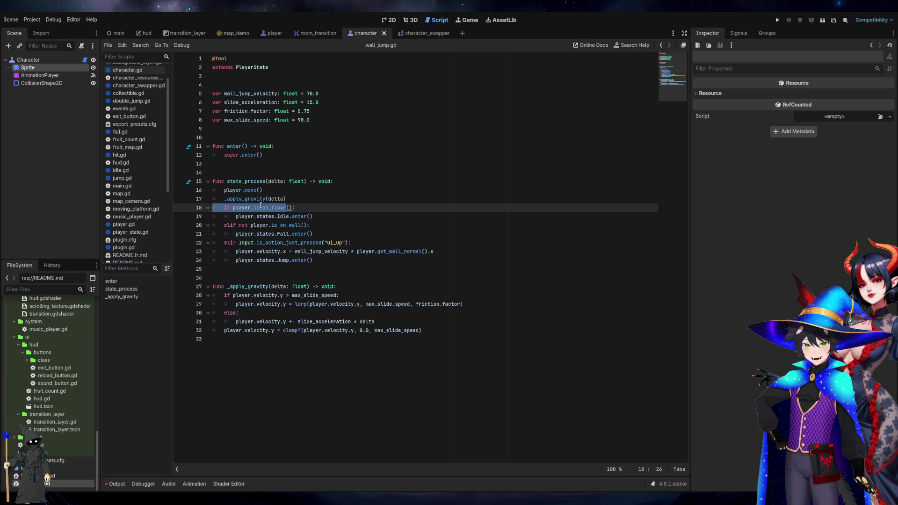
{"action": "left_click", "coordinate": [327, 261]}
{"action": "left_click", "coordinate": [326, 265]}
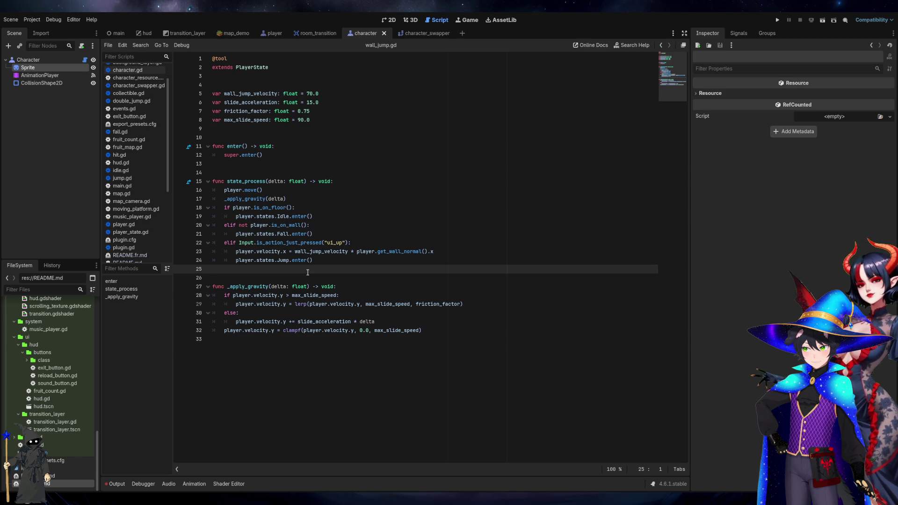
Check the ui_up wall-jump condition on line 22, then focus Firefox's address bar
{"action": "left_click", "coordinate": [302, 243]}
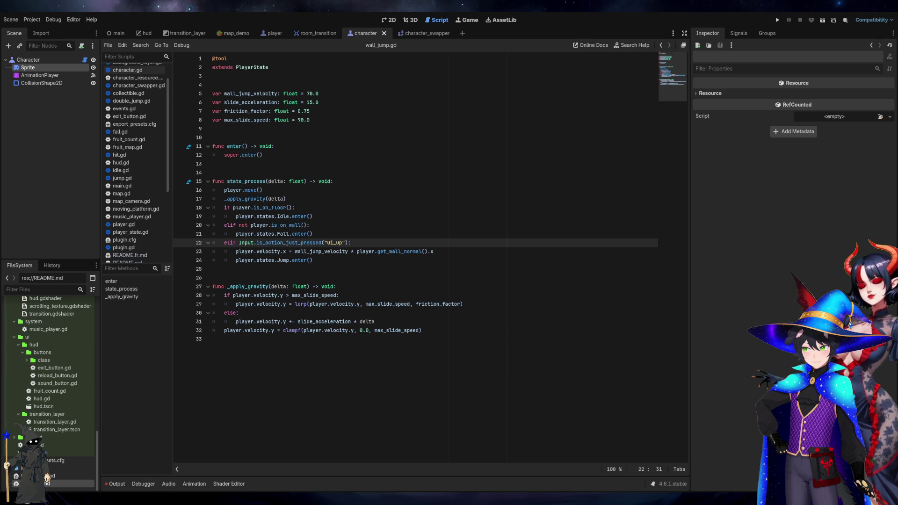
{"action": "key", "text": "alt+Tab"}
{"action": "key", "text": "ctrl+l"}
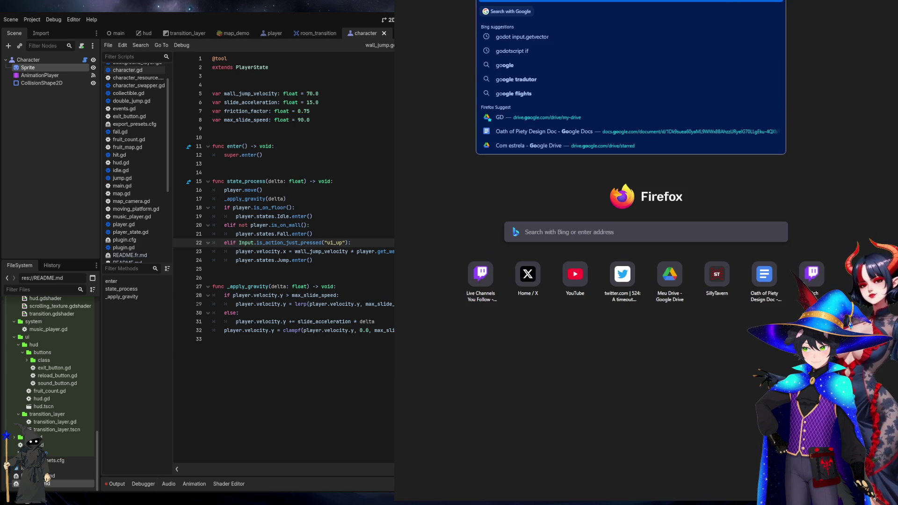
Search 'godot input' and expand the full Copilot answer on handling input
{"action": "key", "text": "Return"}
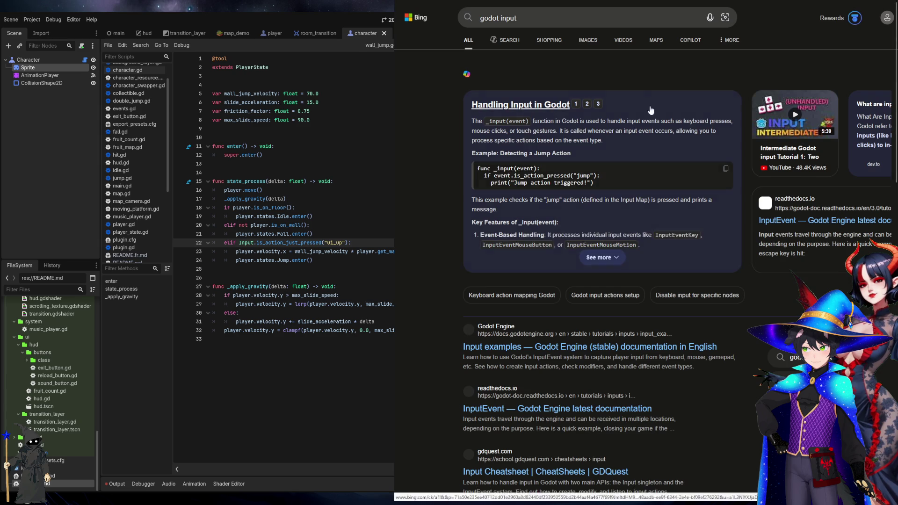
{"action": "left_click", "coordinate": [599, 257]}
{"action": "scroll", "coordinate": [594, 254], "scroll_direction": "down", "scroll_amount": 5}
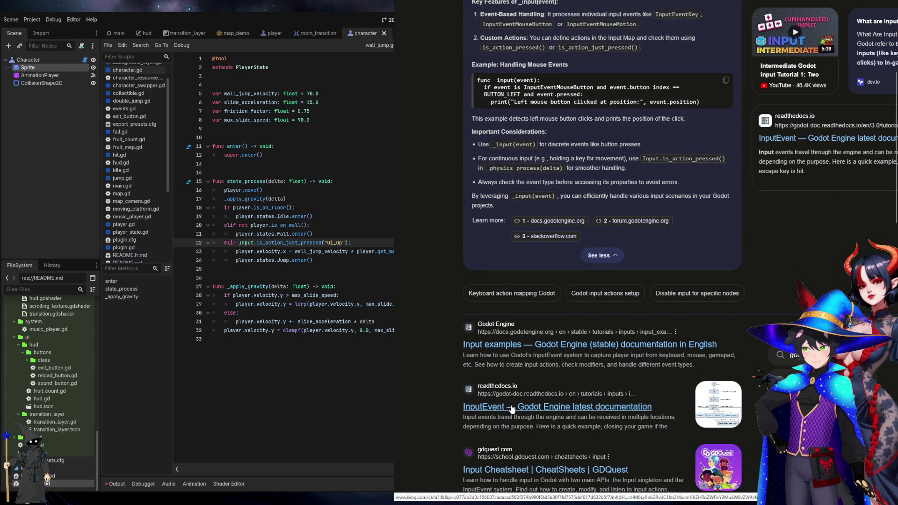
{"action": "scroll", "coordinate": [617, 113], "scroll_direction": "up", "scroll_amount": 3}
Open the InputEvent documentation page and read its 'What is it?' introduction
{"action": "left_click", "coordinate": [823, 157]}
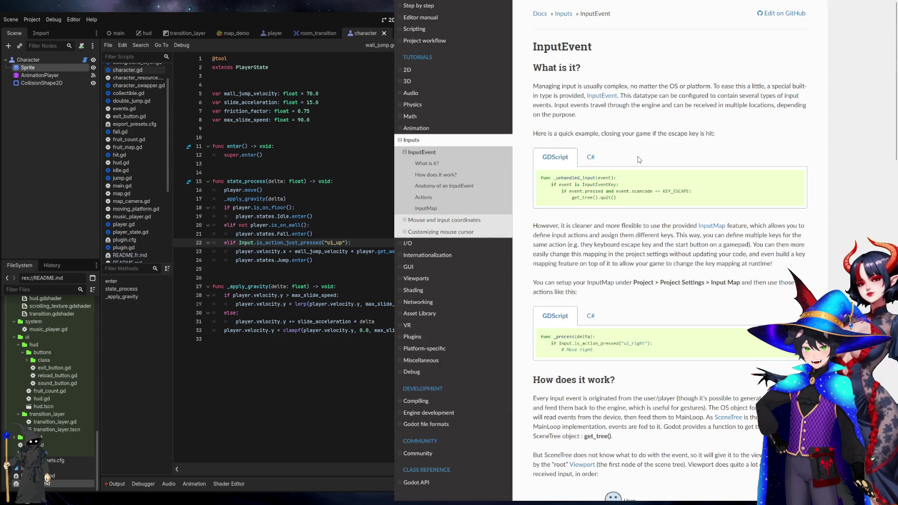
{"action": "triple_click", "coordinate": [565, 85]}
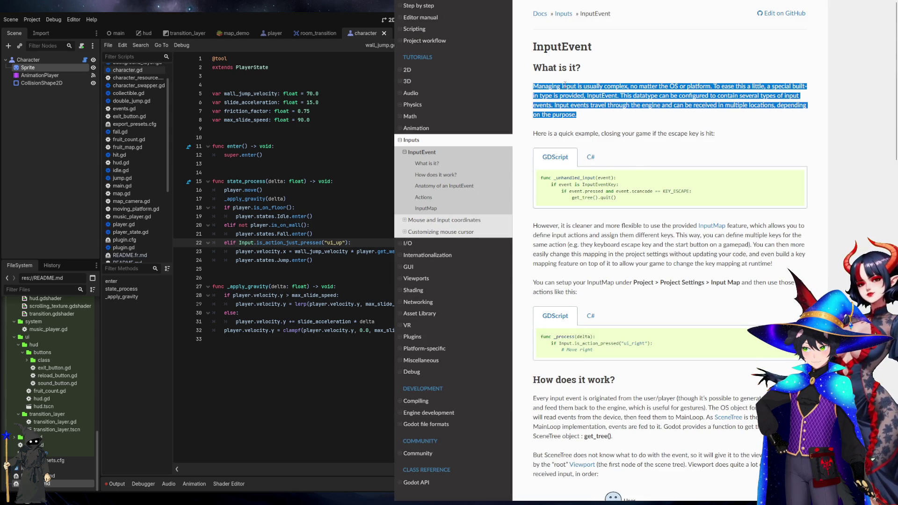
{"action": "left_click", "coordinate": [631, 86]}
{"action": "left_click_drag", "start_coordinate": [629, 86], "coordinate": [728, 86]}
{"action": "left_click", "coordinate": [728, 86]}
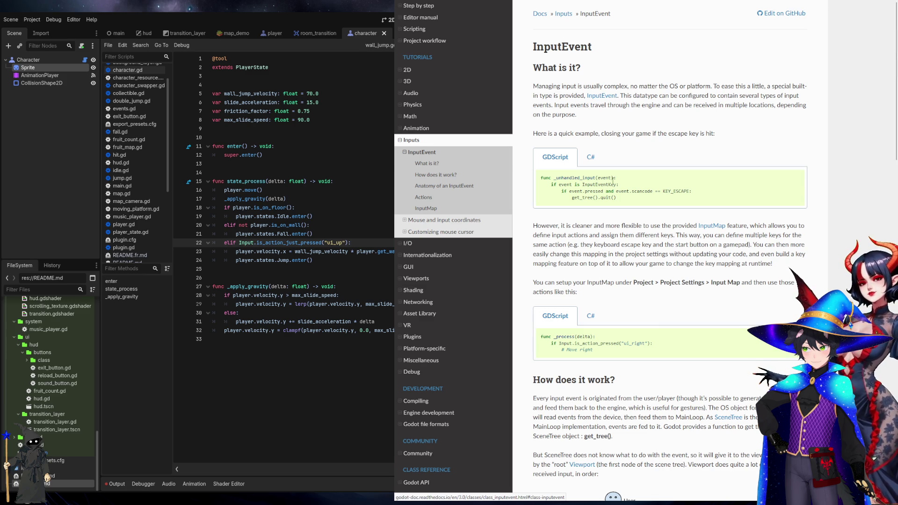
Compare the C# and GDScript examples, view the input-flow diagram, and follow the Node._input() link
{"action": "left_click", "coordinate": [591, 157]}
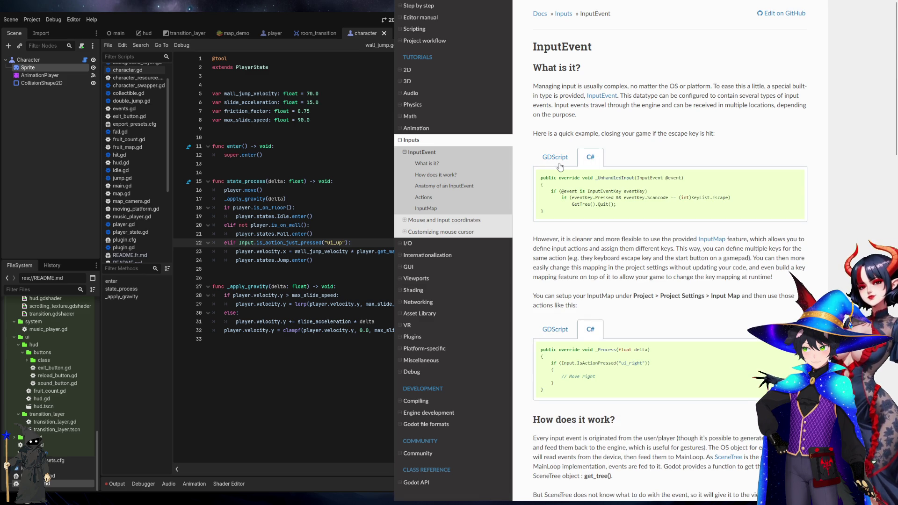
{"action": "left_click", "coordinate": [558, 161]}
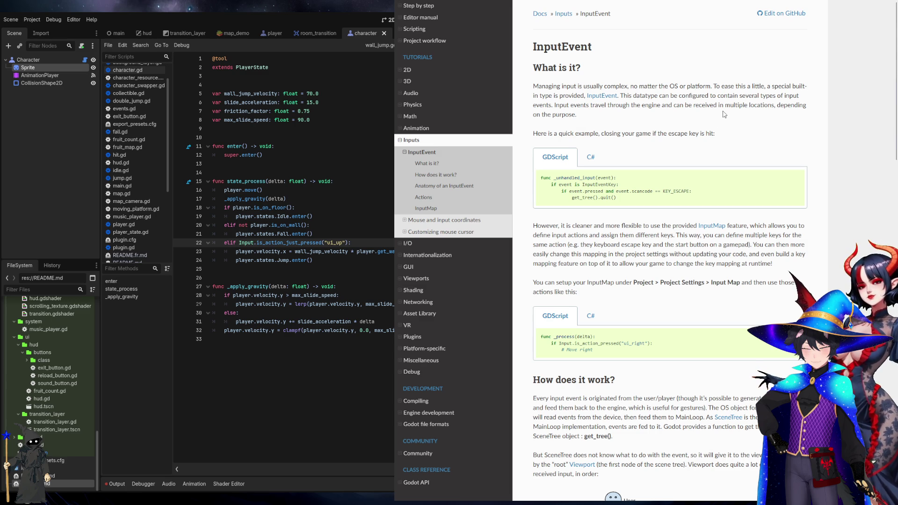
{"action": "scroll", "coordinate": [710, 202], "scroll_direction": "down", "scroll_amount": 2}
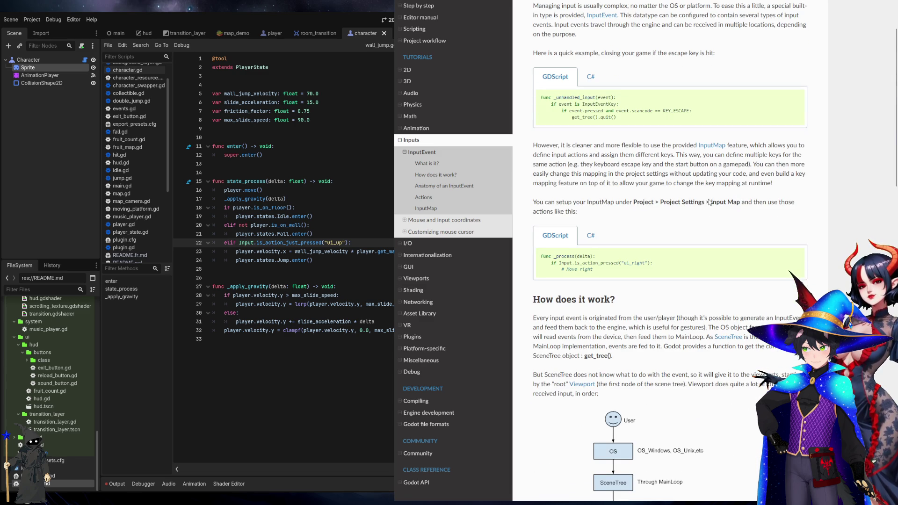
{"action": "scroll", "coordinate": [710, 202], "scroll_direction": "down", "scroll_amount": 3}
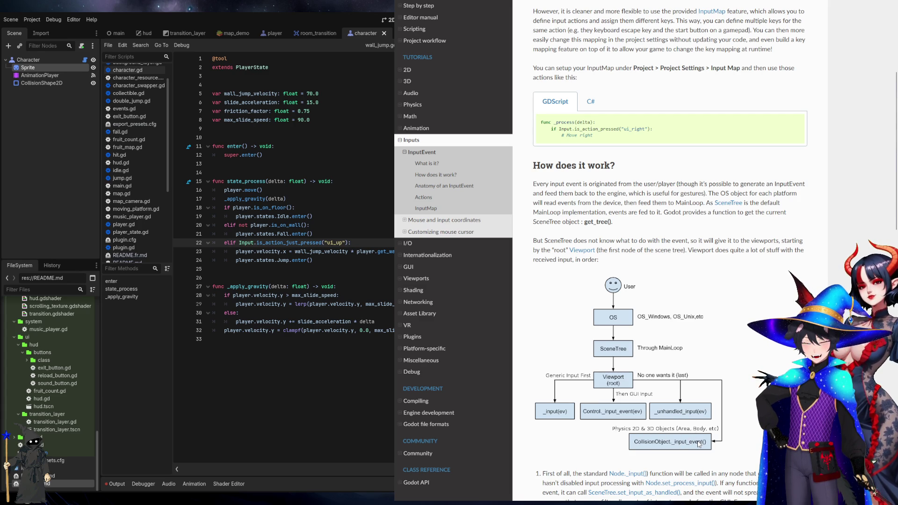
{"action": "scroll", "coordinate": [605, 287], "scroll_direction": "down", "scroll_amount": 3}
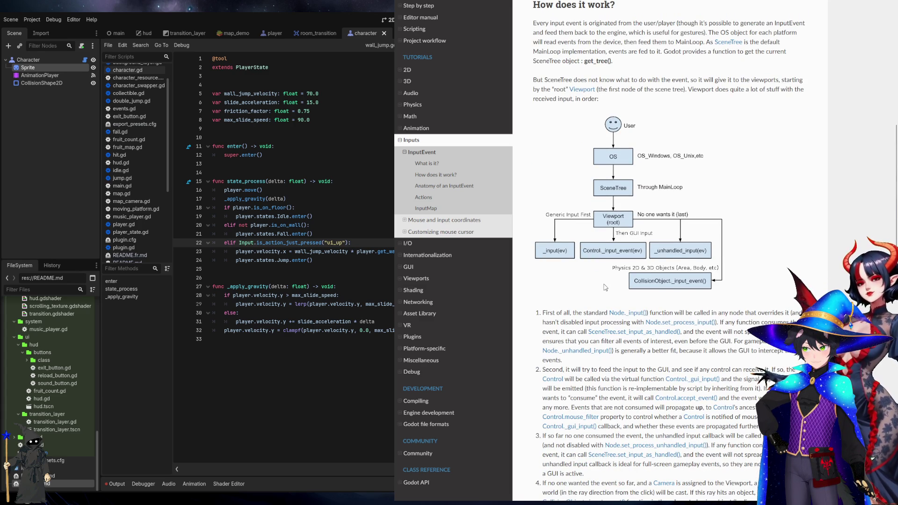
{"action": "left_click", "coordinate": [624, 315]}
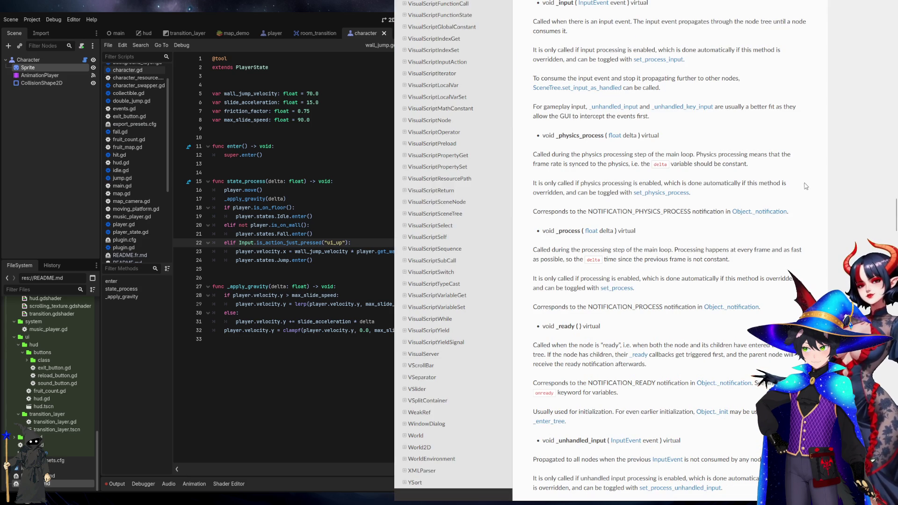
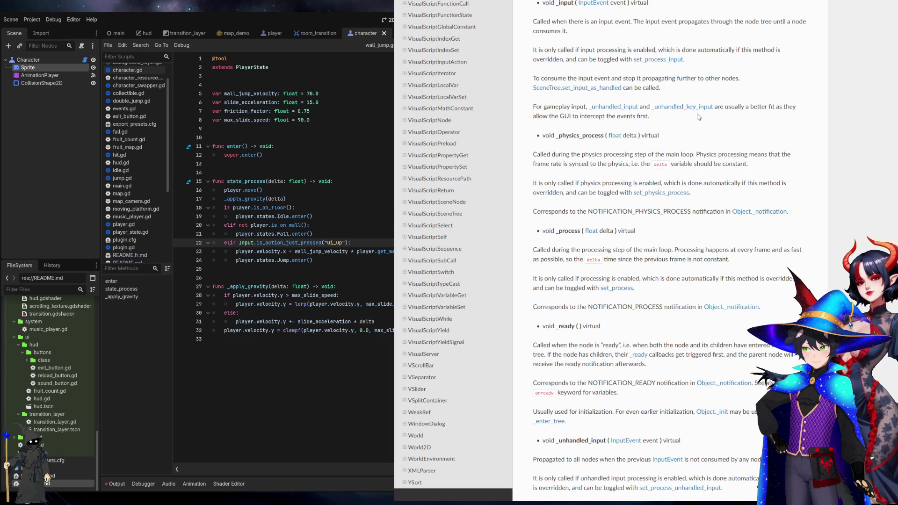
Go back two pages from the Node reference to Input examples, then switch to the YouTube tab
{"action": "scroll", "coordinate": [699, 117], "scroll_direction": "up", "scroll_amount": 10}
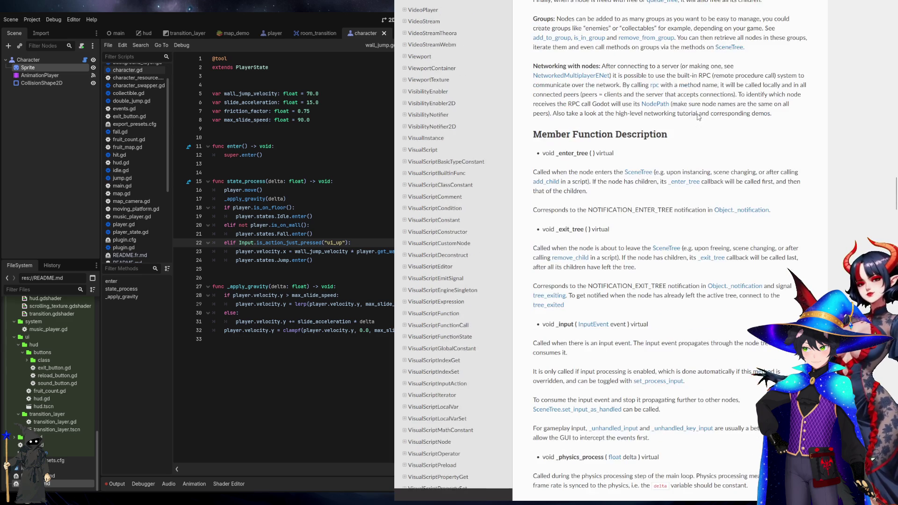
{"action": "key", "text": "alt+Left"}
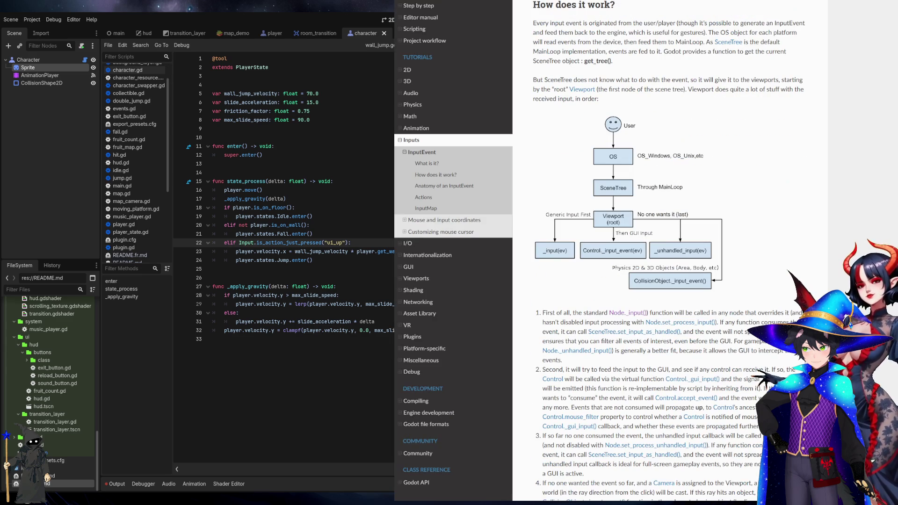
{"action": "key", "text": "alt+Left"}
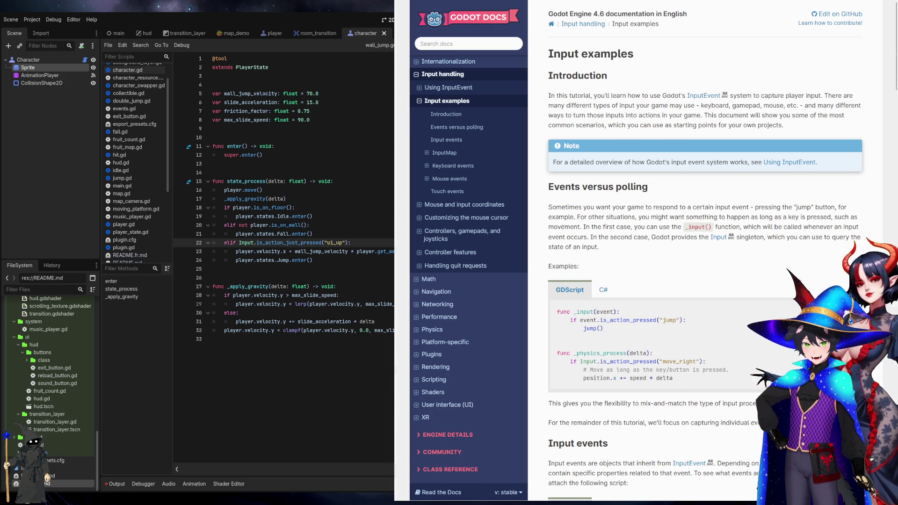
{"action": "key", "text": "ctrl+Tab"}
{"action": "scroll", "coordinate": [573, 66], "scroll_direction": "down", "scroll_amount": 3}
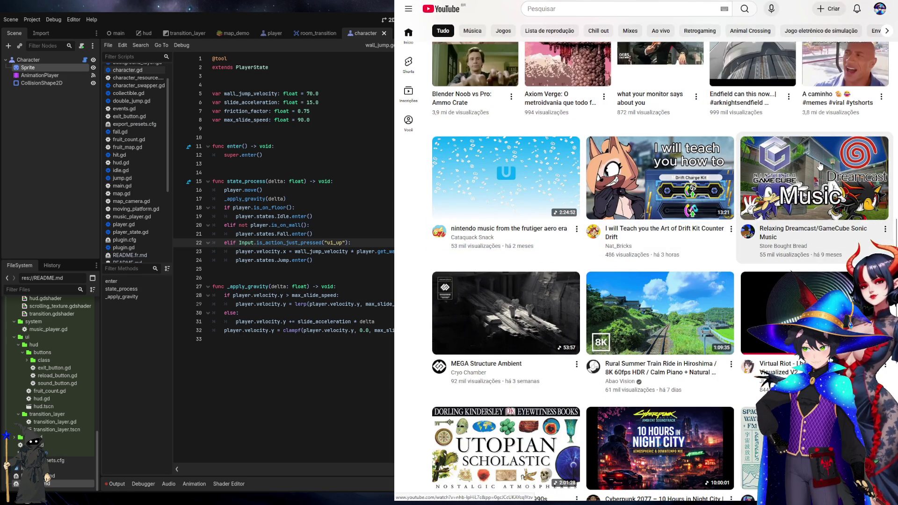
Open the Night Driving Music Mix video and its channel's Videos list, then play Electro Music Mix
{"action": "mouse_move", "coordinate": [820, 166]}
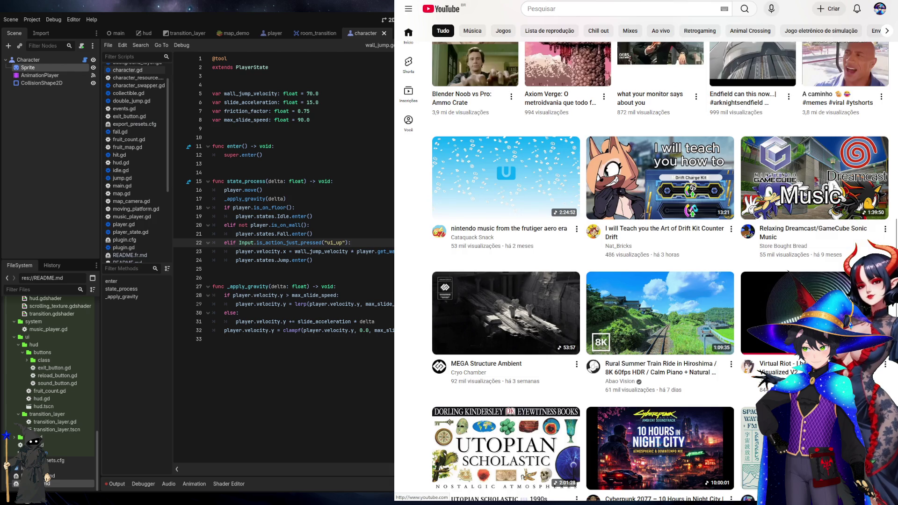
{"action": "left_click", "coordinate": [819, 166]}
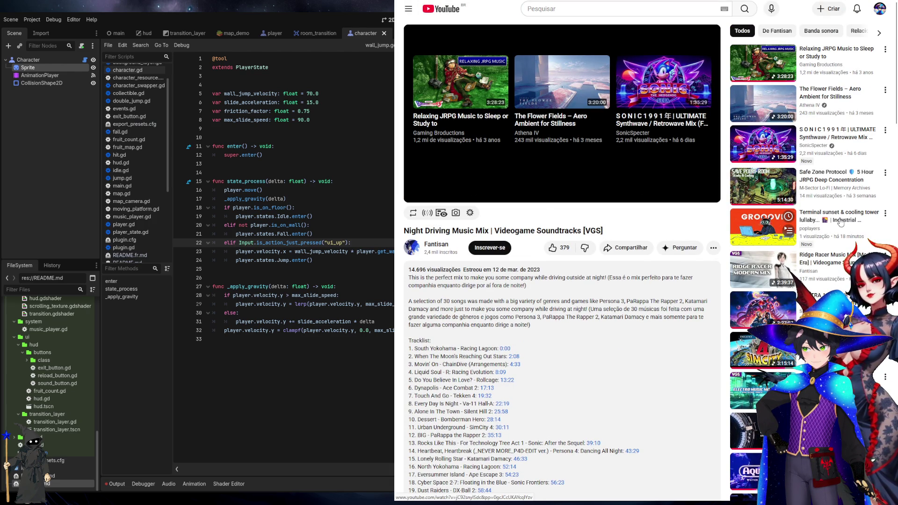
{"action": "scroll", "coordinate": [688, 246], "scroll_direction": "down", "scroll_amount": 2}
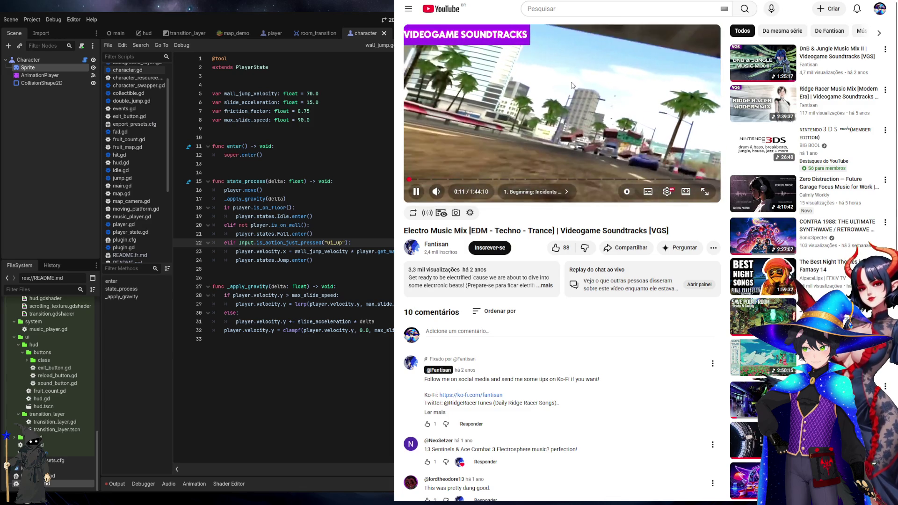
{"action": "left_click", "coordinate": [437, 244]}
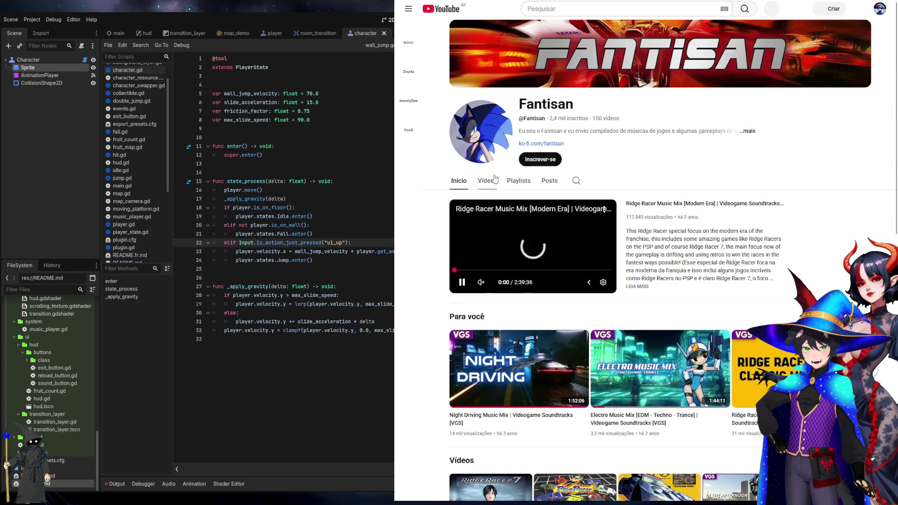
{"action": "left_click", "coordinate": [487, 181]}
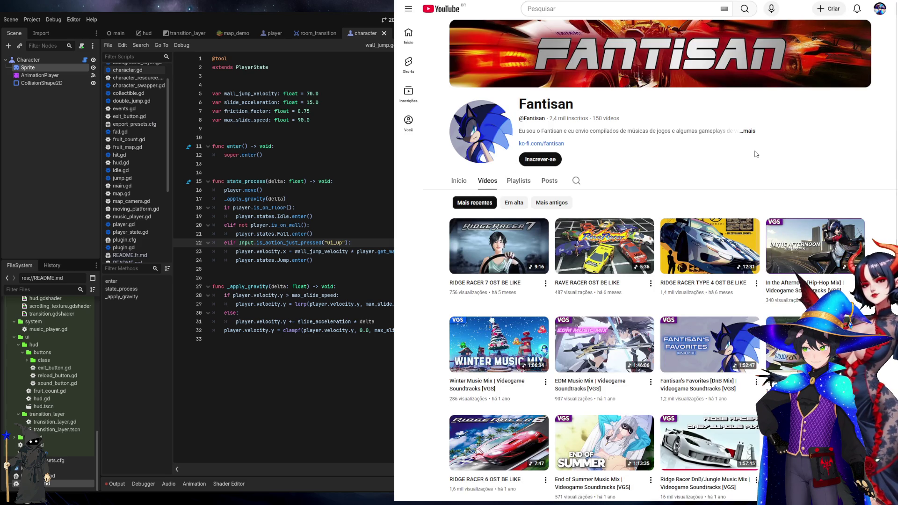
{"action": "scroll", "coordinate": [752, 146], "scroll_direction": "down", "scroll_amount": 2}
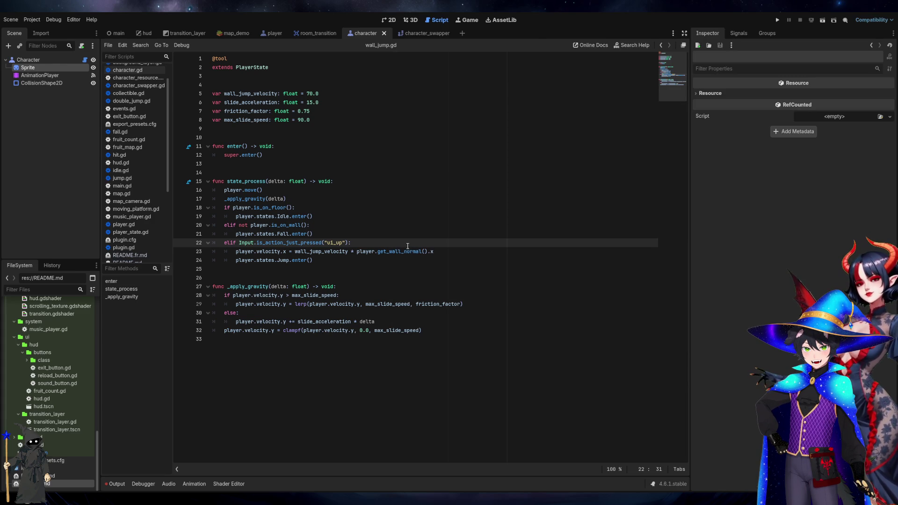
{"action": "left_click", "coordinate": [408, 246]}
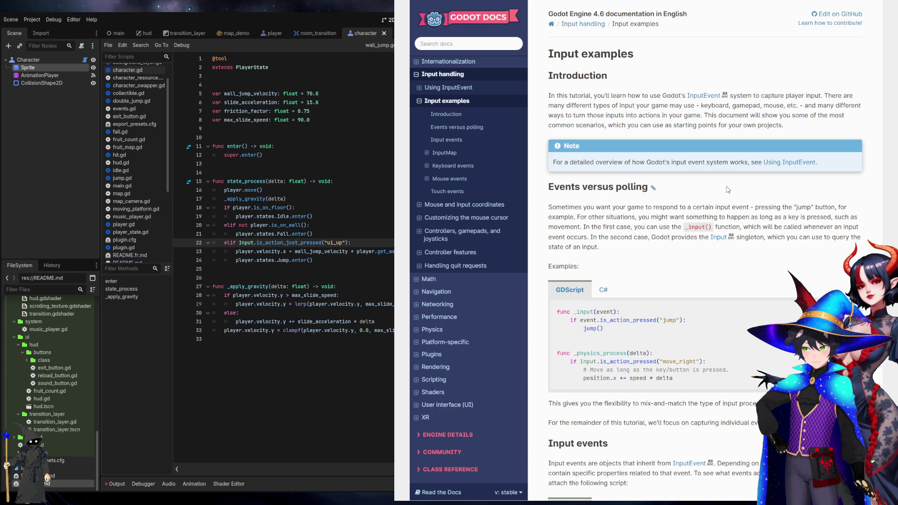
Read down the Input examples page, highlighting the sentence about mix-and-match input processing
{"action": "scroll", "coordinate": [728, 191], "scroll_direction": "down", "scroll_amount": 1}
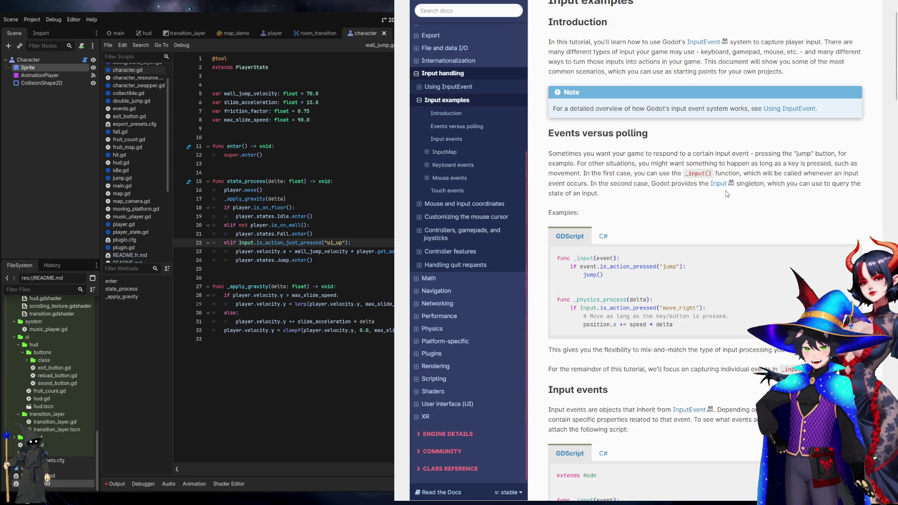
{"action": "scroll", "coordinate": [858, 181], "scroll_direction": "down", "scroll_amount": 2}
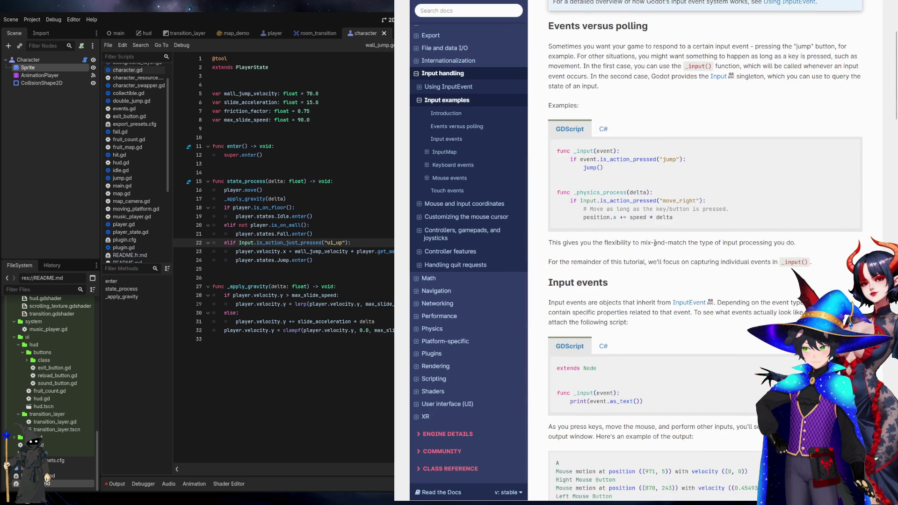
{"action": "left_click_drag", "start_coordinate": [654, 242], "coordinate": [791, 242]}
{"action": "left_click", "coordinate": [811, 244]}
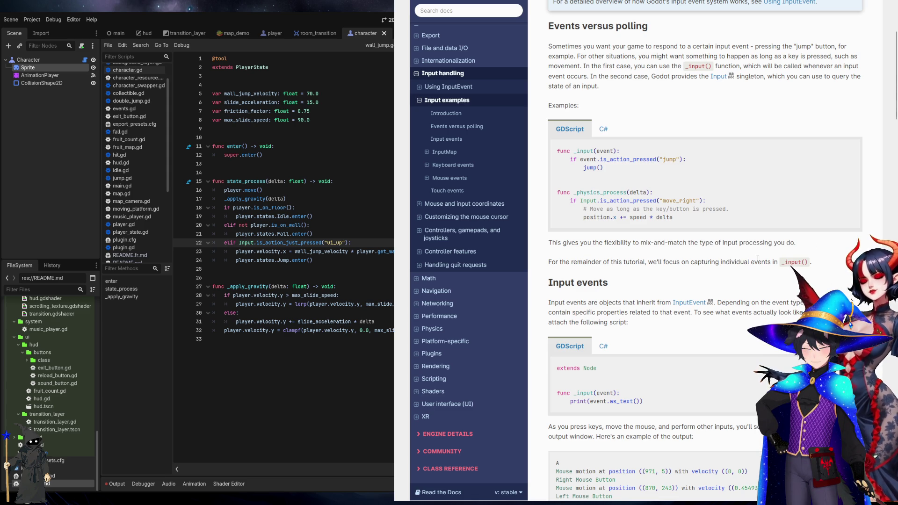
Read on to the InputMap section's instructions for adding actions, then bring the Godot editor to full screen
{"action": "scroll", "coordinate": [680, 253], "scroll_direction": "down", "scroll_amount": 3}
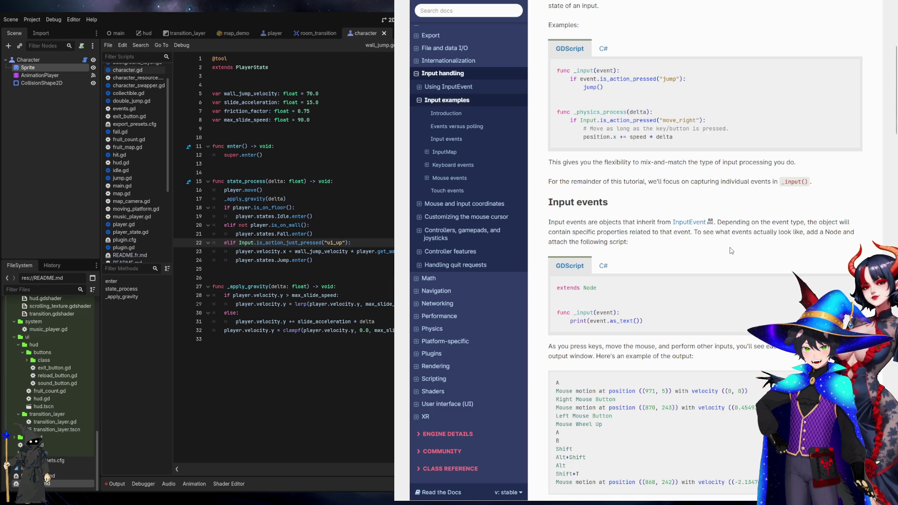
{"action": "scroll", "coordinate": [731, 250], "scroll_direction": "down", "scroll_amount": 3}
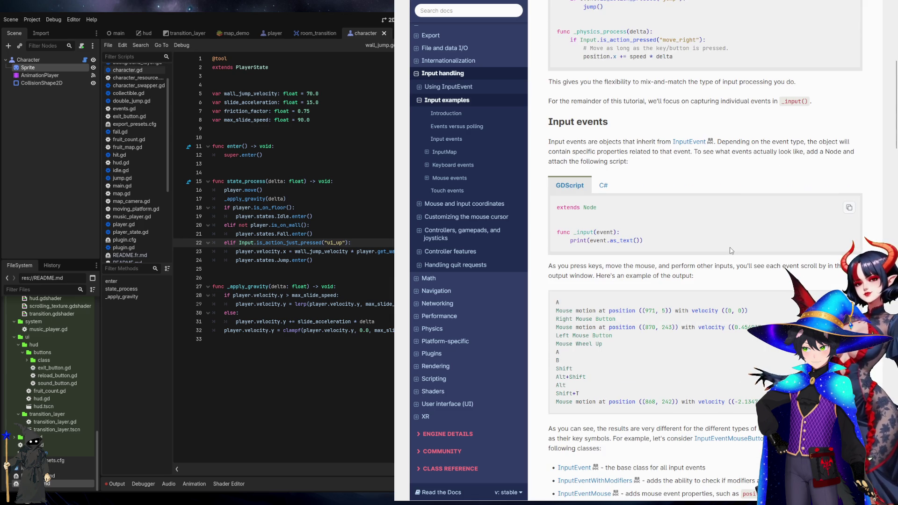
{"action": "scroll", "coordinate": [731, 251], "scroll_direction": "down", "scroll_amount": 3}
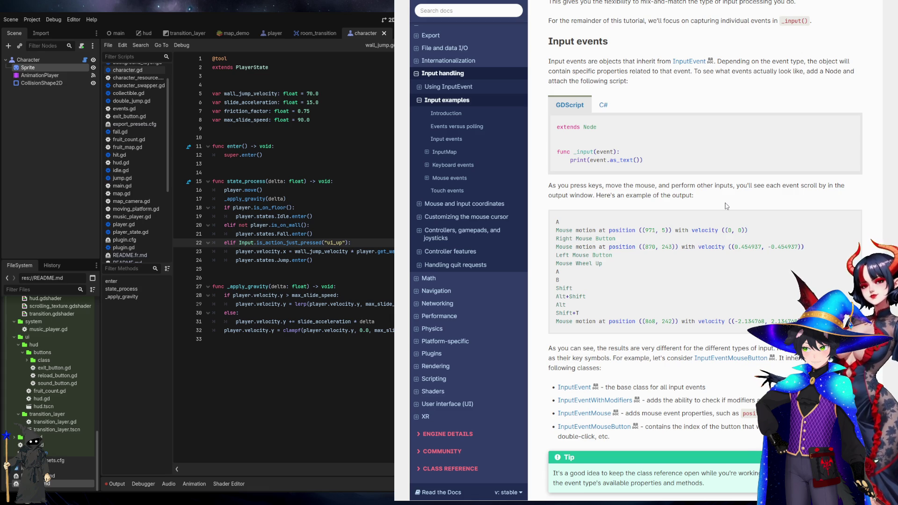
{"action": "scroll", "coordinate": [726, 206], "scroll_direction": "down", "scroll_amount": 2}
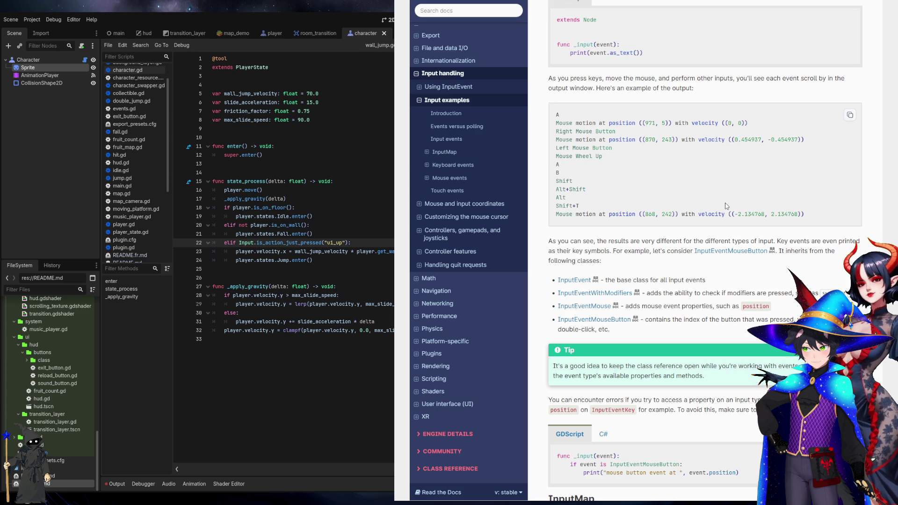
{"action": "scroll", "coordinate": [724, 204], "scroll_direction": "down", "scroll_amount": 5}
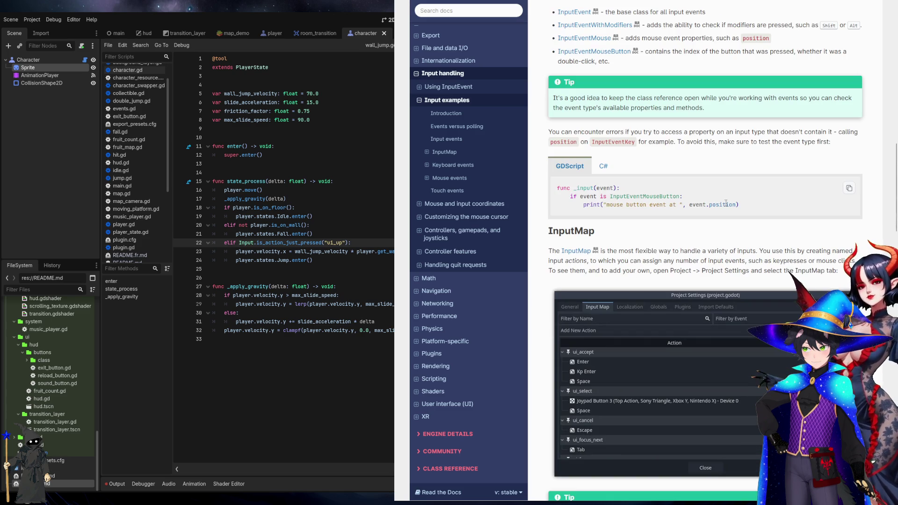
{"action": "scroll", "coordinate": [726, 203], "scroll_direction": "down", "scroll_amount": 2}
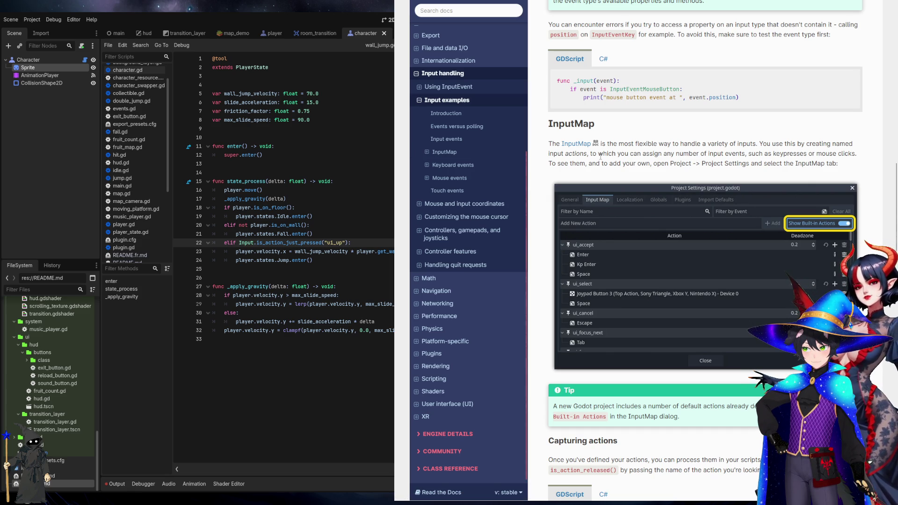
{"action": "left_click_drag", "start_coordinate": [598, 155], "coordinate": [854, 167]}
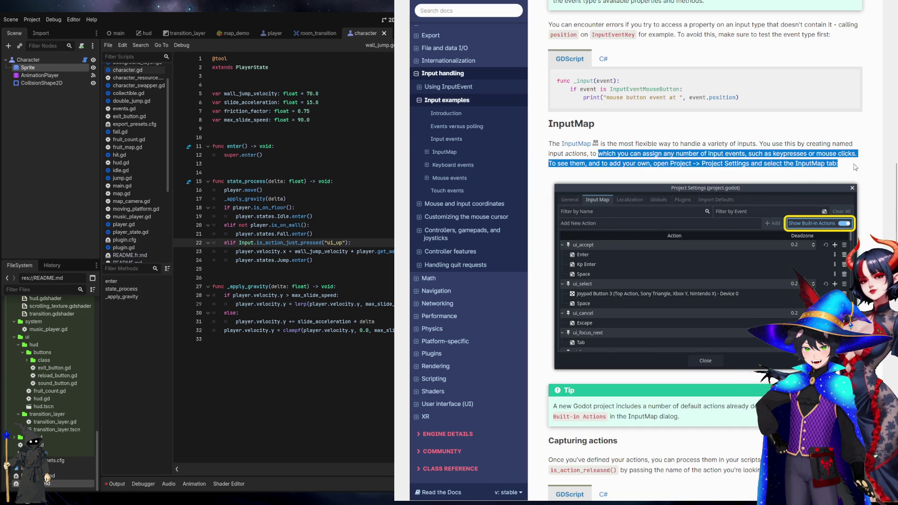
{"action": "left_click", "coordinate": [855, 167]}
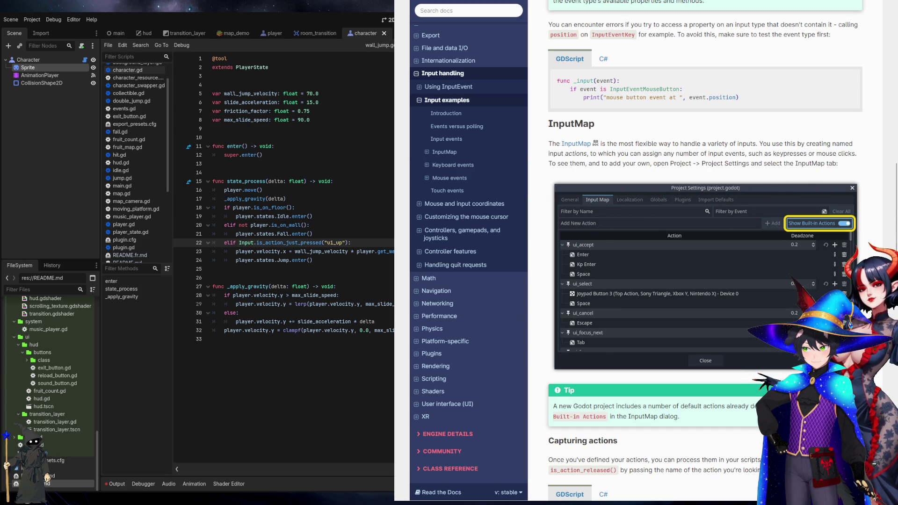
{"action": "left_click", "coordinate": [184, 36]}
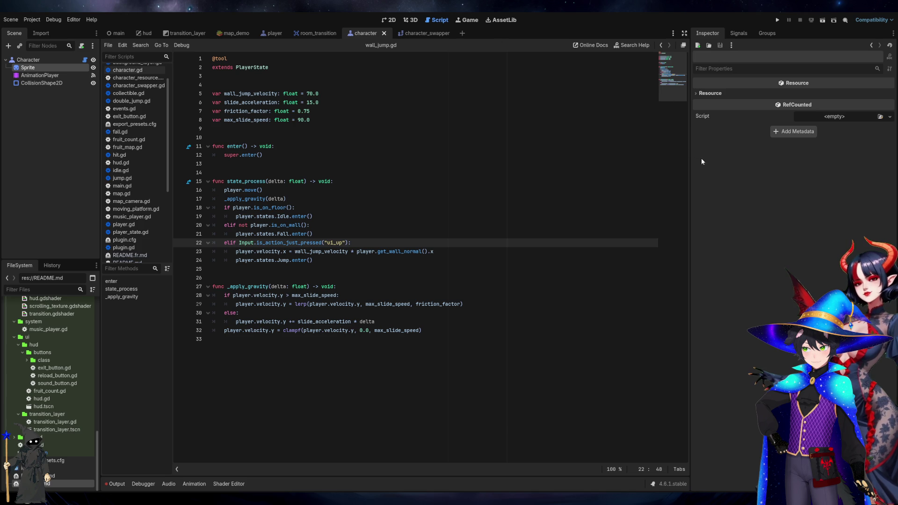
Open and close an empty scene tab, switch to character_swapper, then return to the InputMap docs
{"action": "left_click", "coordinate": [462, 34]}
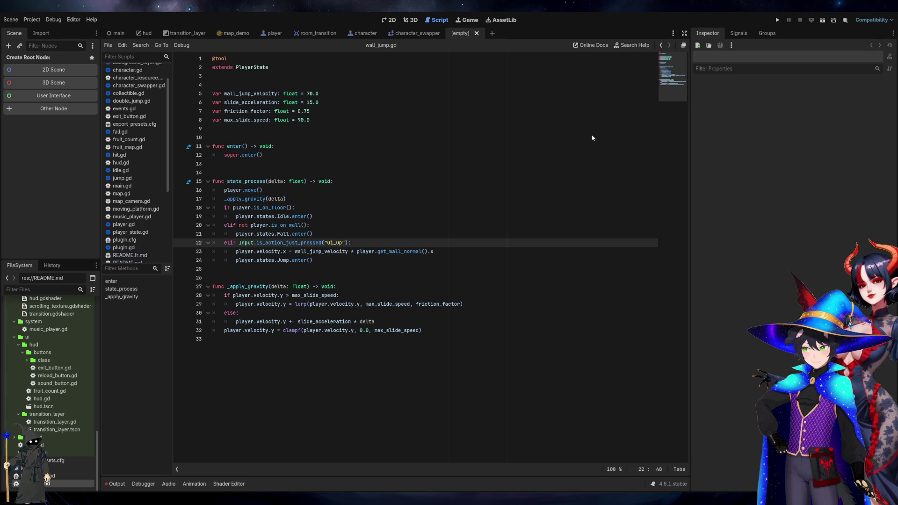
{"action": "left_click", "coordinate": [480, 34]}
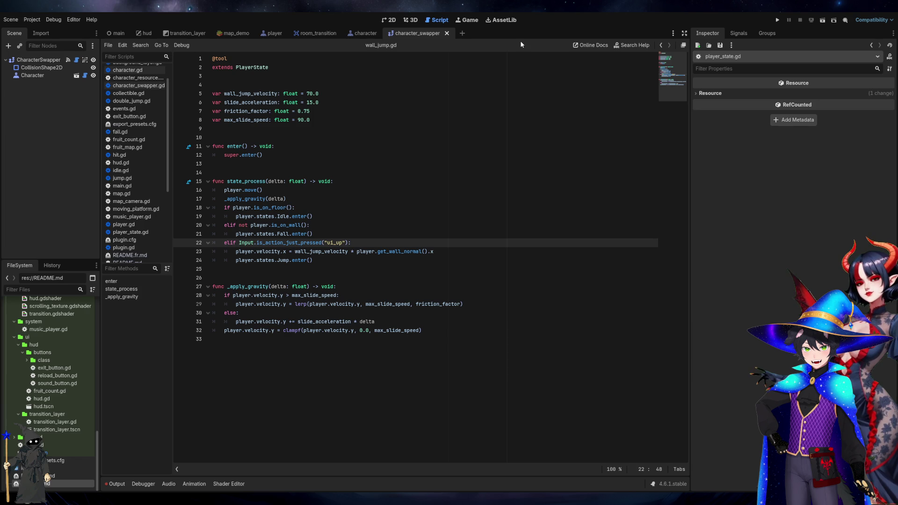
{"action": "left_click", "coordinate": [672, 34]}
{"action": "left_click", "coordinate": [813, 32]}
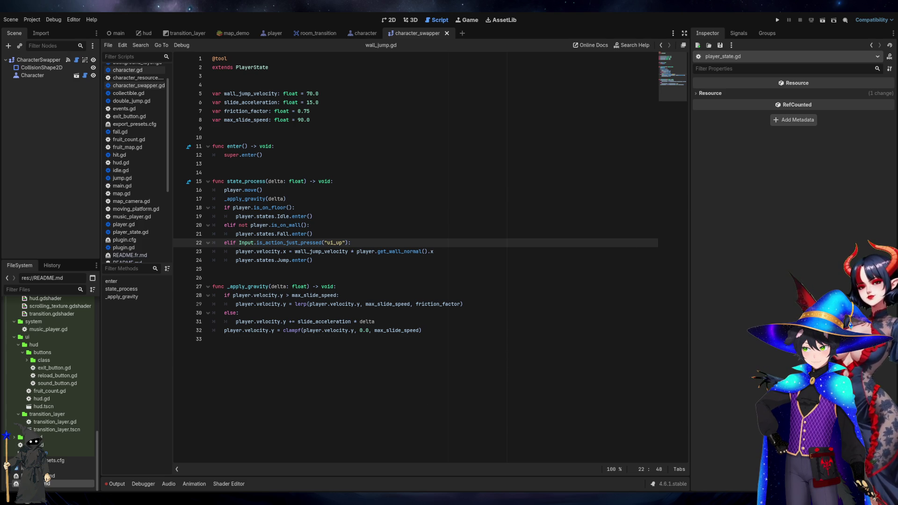
{"action": "key", "text": "alt+Tab"}
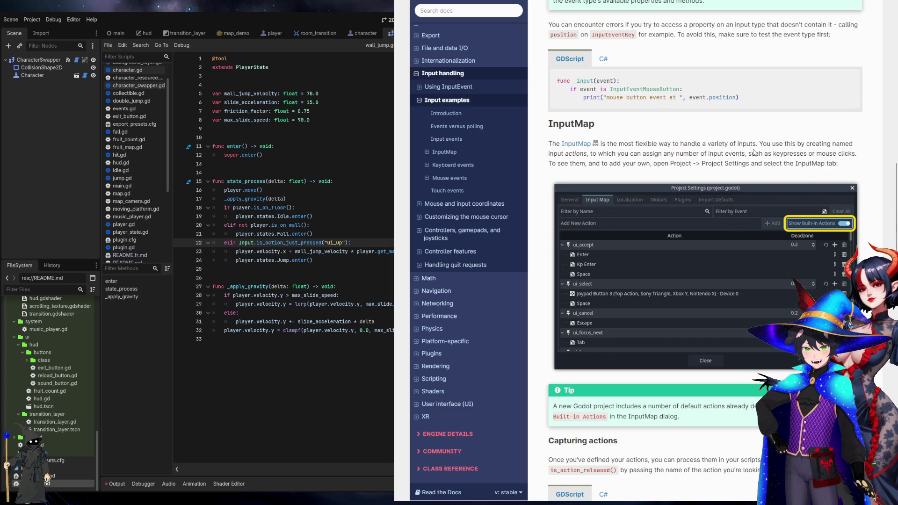
Scroll the docs to Capturing actions and its is_action_pressed() _input example, highlighting is_action_released()
{"action": "scroll", "coordinate": [754, 152], "scroll_direction": "down", "scroll_amount": 5}
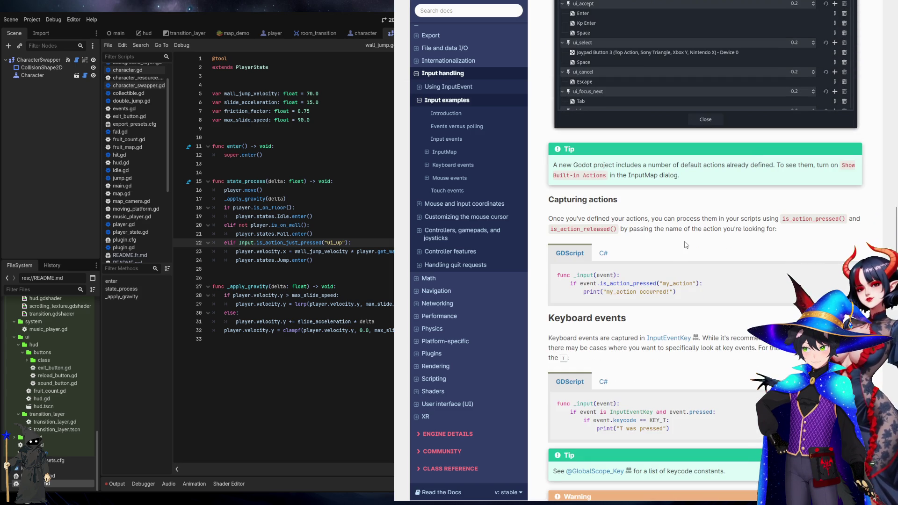
{"action": "scroll", "coordinate": [685, 245], "scroll_direction": "up", "scroll_amount": 15}
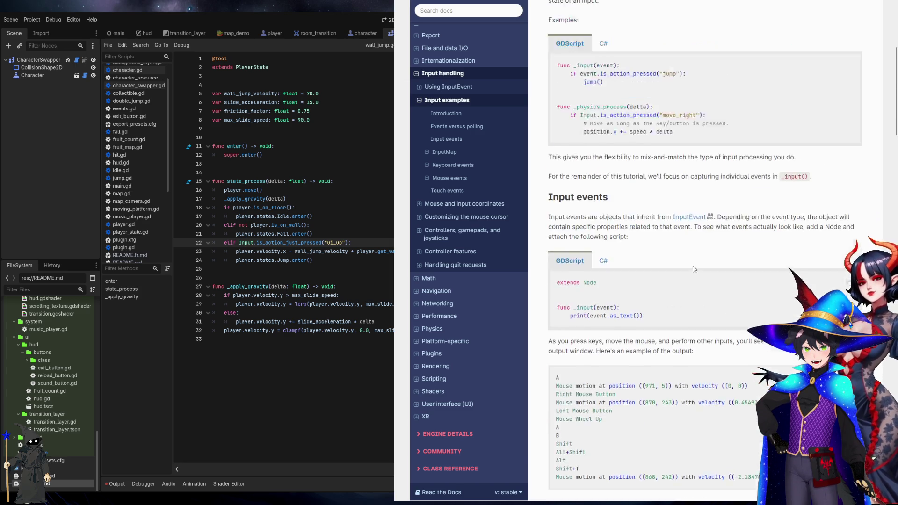
{"action": "scroll", "coordinate": [737, 321], "scroll_direction": "down", "scroll_amount": 13}
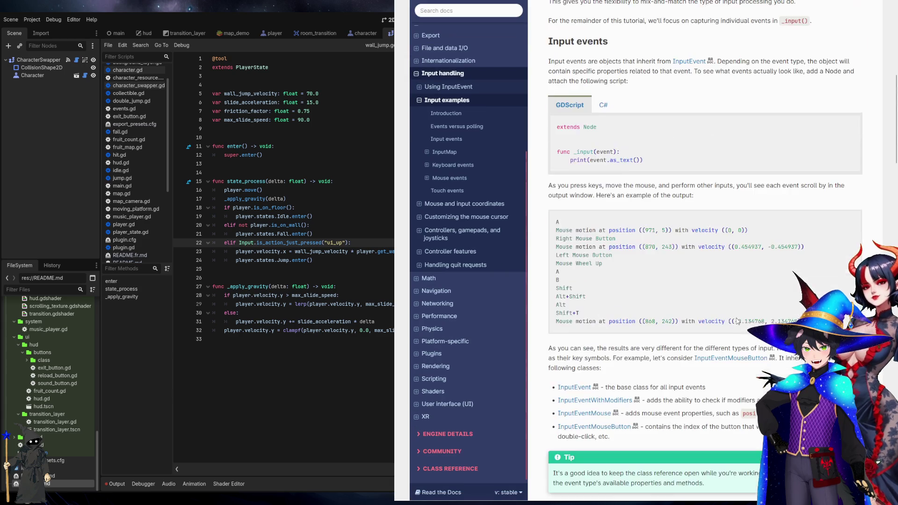
{"action": "scroll", "coordinate": [738, 321], "scroll_direction": "down", "scroll_amount": 10}
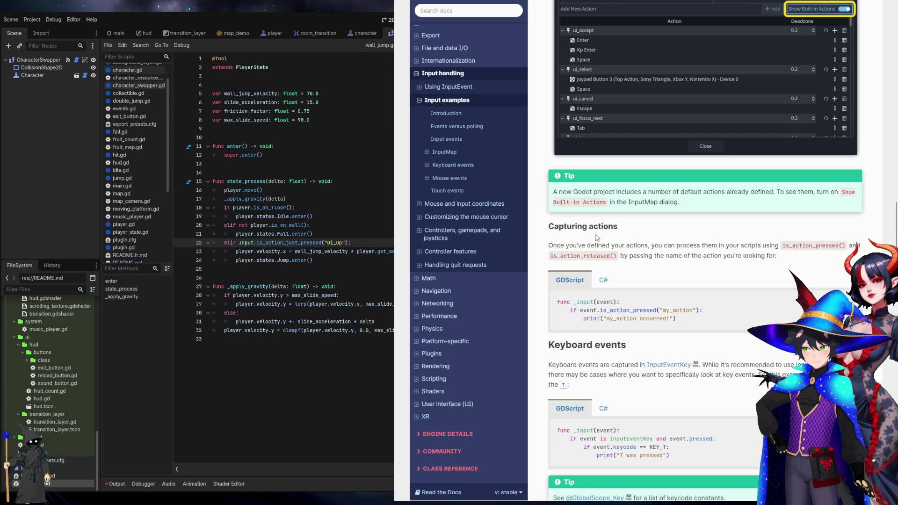
{"action": "double_click", "coordinate": [576, 256]}
{"action": "left_click", "coordinate": [814, 261]}
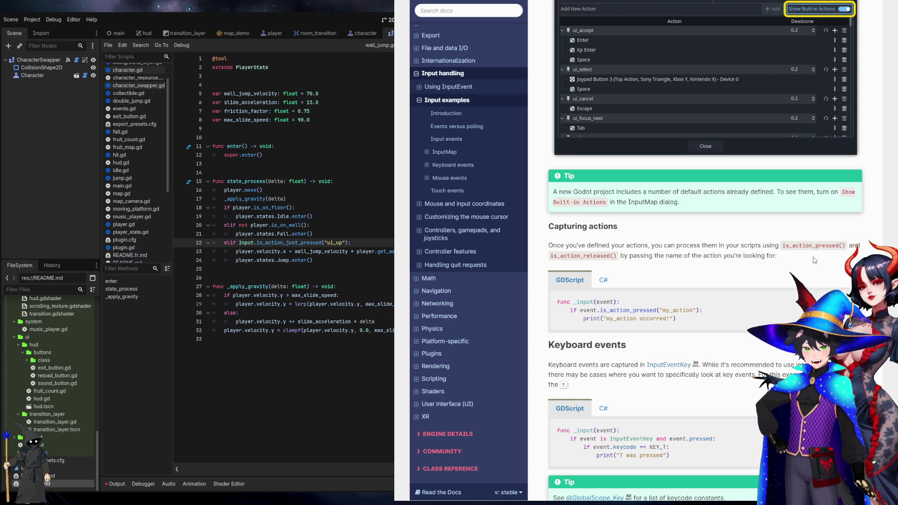
{"action": "left_click", "coordinate": [274, 309]}
Start a new 'func _input(' line below _apply_gravity's clampf line
{"action": "left_click", "coordinate": [301, 330]}
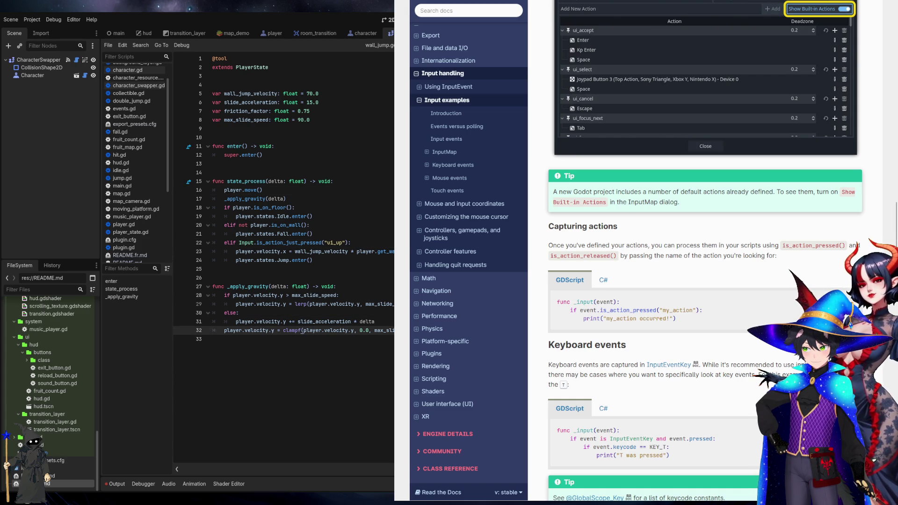
{"action": "left_click", "coordinate": [224, 339]}
{"action": "key", "text": "Return"}
{"action": "type", "text": "fu"}
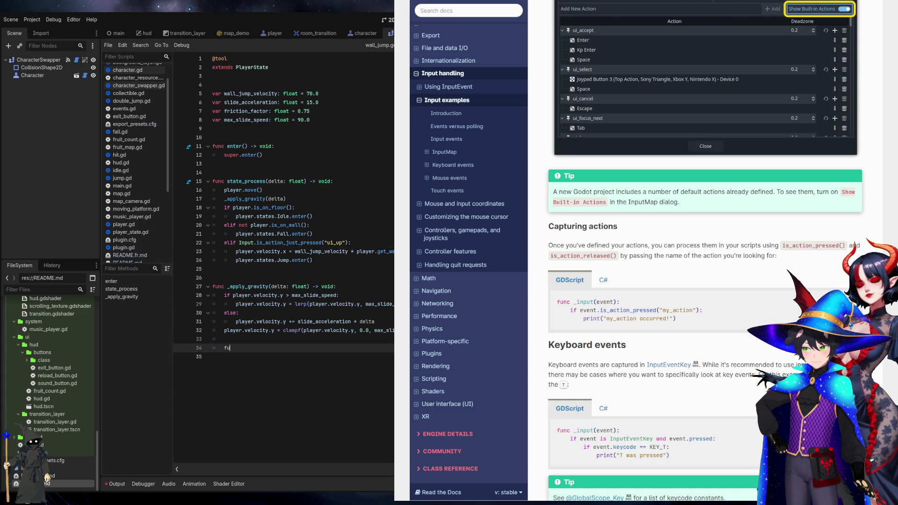
{"action": "type", "text": "nc _"}
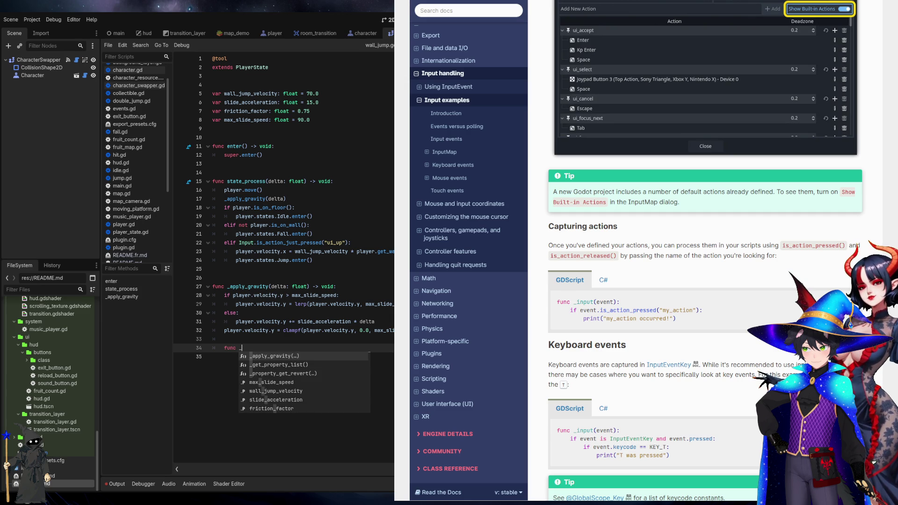
{"action": "type", "text": "input("}
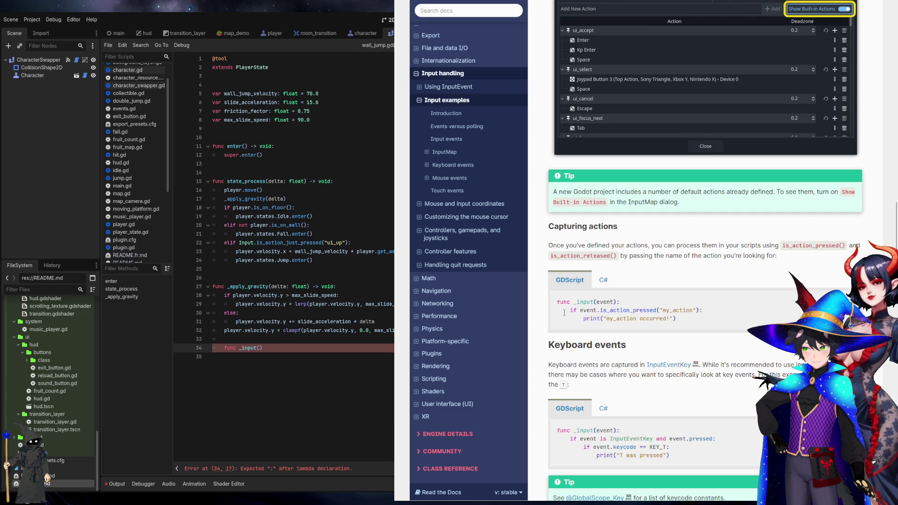
Copy the docs' GDScript _input example printing "my_action occurred!" into wall_jump.gd
{"action": "mouse_move", "coordinate": [555, 302]}
{"action": "left_mouse_down"}
{"action": "mouse_move", "coordinate": [727, 350]}
{"action": "mouse_move", "coordinate": [746, 319]}
{"action": "left_mouse_up"}
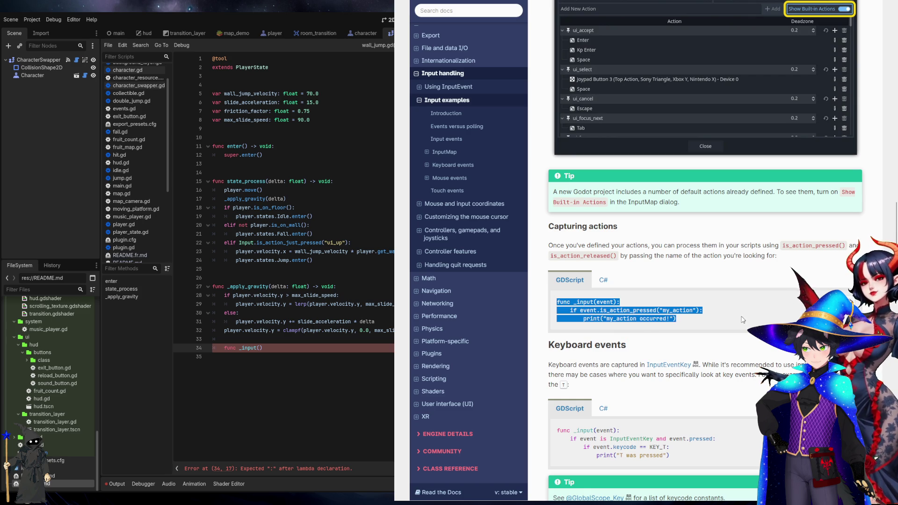
{"action": "left_click", "coordinate": [306, 376]}
{"action": "key", "text": "ctrl+z"}
{"action": "key", "text": "ctrl+z"}
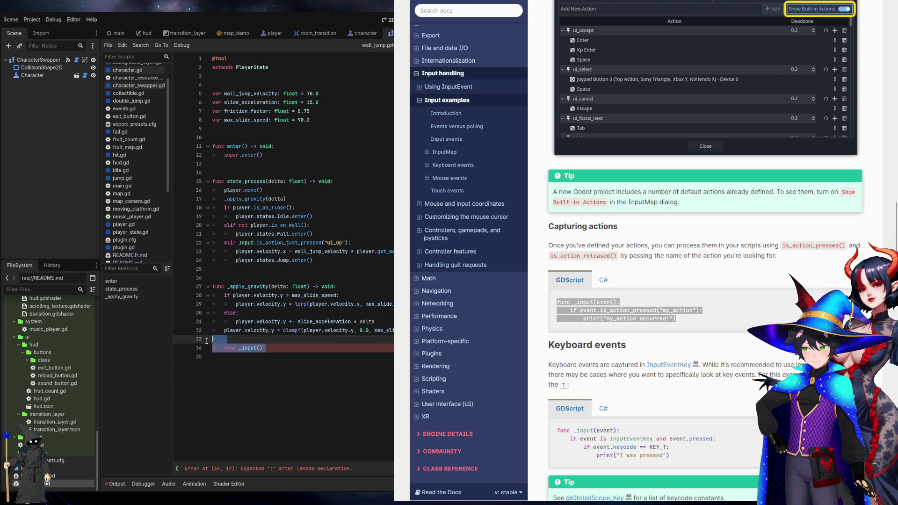
{"action": "type", "text": "func _input(event): \tif event.is_action_pressed(\"my_action\"): \t\tprint(\"my_action occurred!\")"}
{"action": "left_click", "coordinate": [302, 331]}
{"action": "key", "text": "Return"}
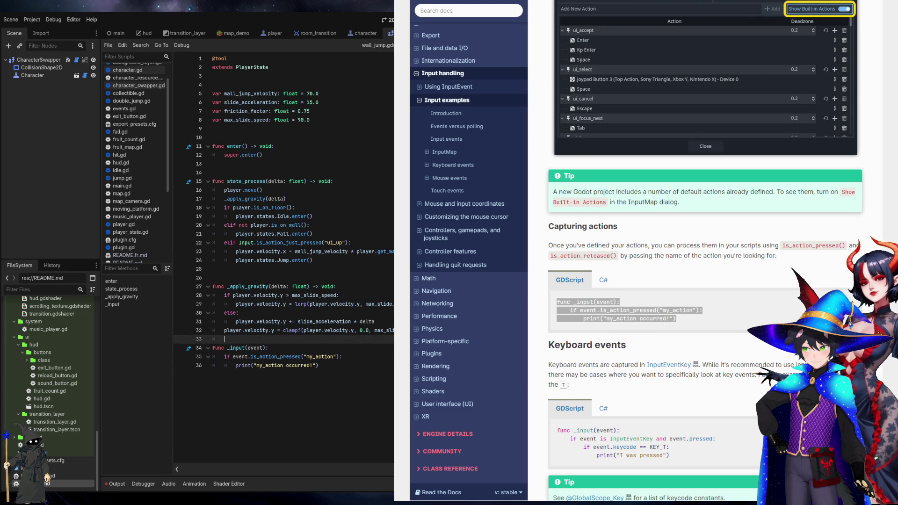
Type 'switch' on a new line above the if statement, then search the web for 'godot script switch'
{"action": "key", "text": "Down"}
{"action": "key", "text": "Down"}
{"action": "key", "text": "Down"}
{"action": "key", "text": "Up"}
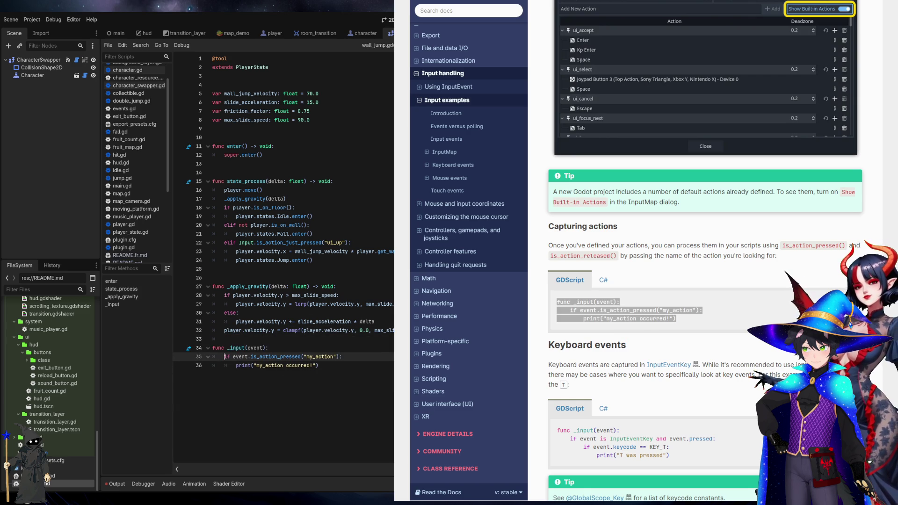
{"action": "key", "text": "Left"}
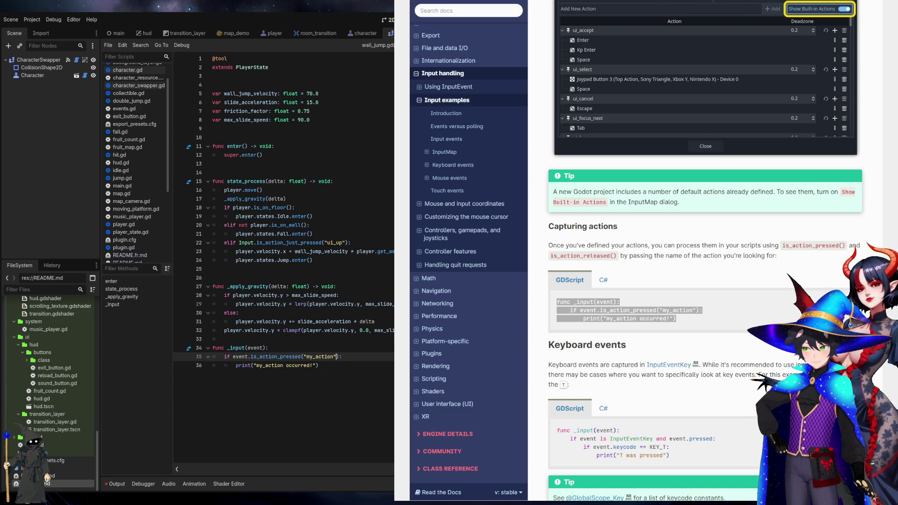
{"action": "key", "text": "ctrl+shift+Return"}
{"action": "type", "text": "switc"}
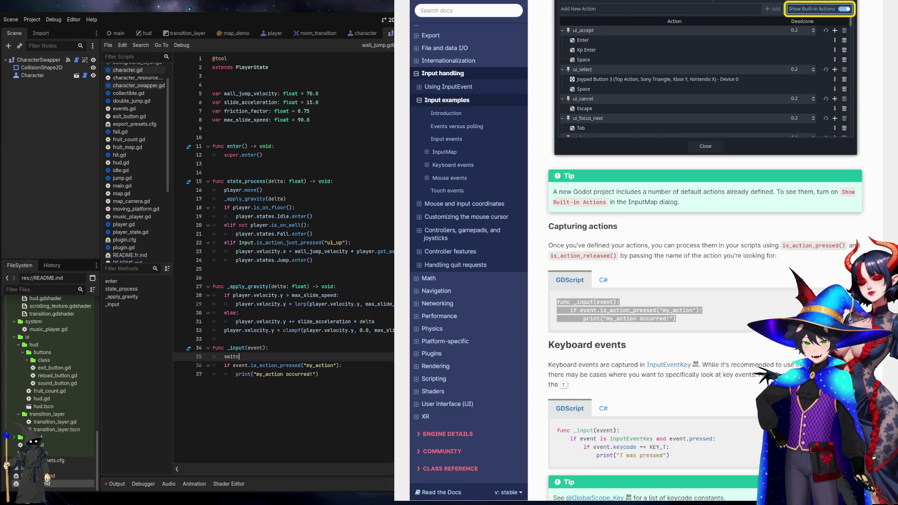
{"action": "type", "text": "h"}
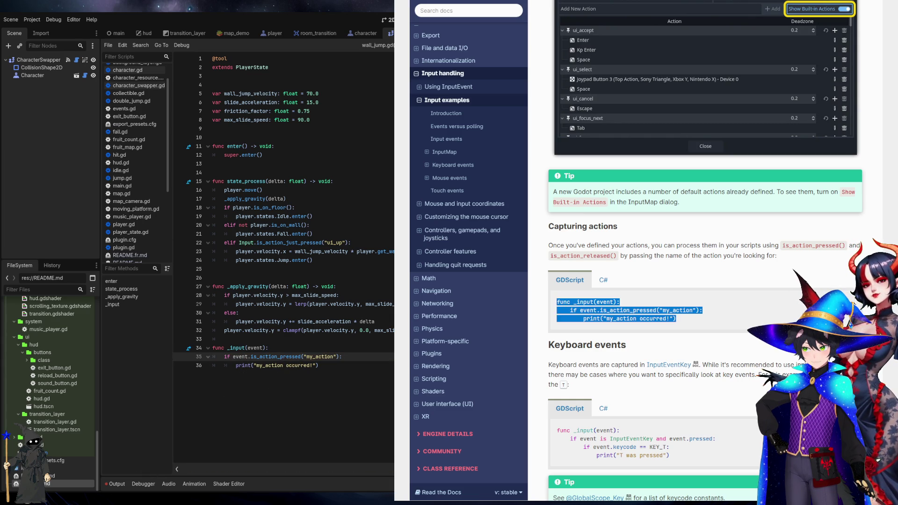
{"action": "key", "text": "ctrl+t"}
{"action": "type", "text": "godot scr"}
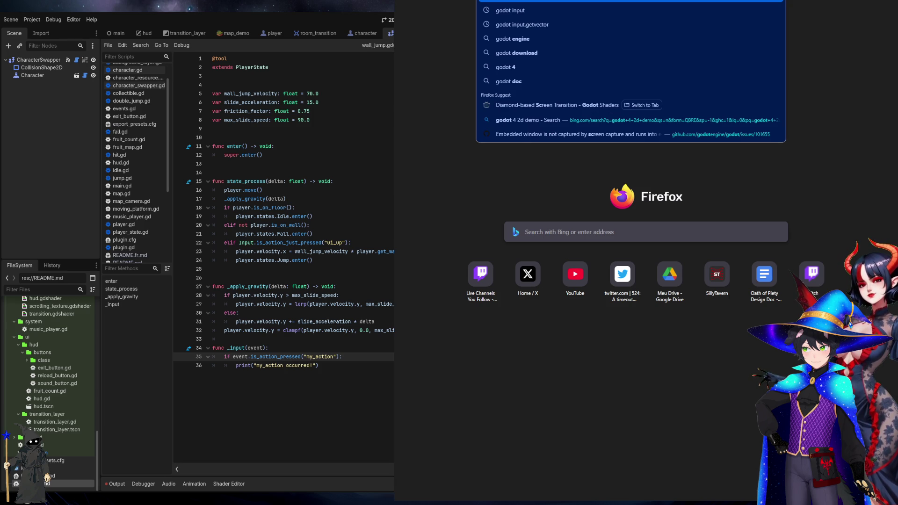
{"action": "type", "text": "ipt switch"}
Run the search and follow the Reddit answer's link to the GDScript match docs
{"action": "key", "text": "Return"}
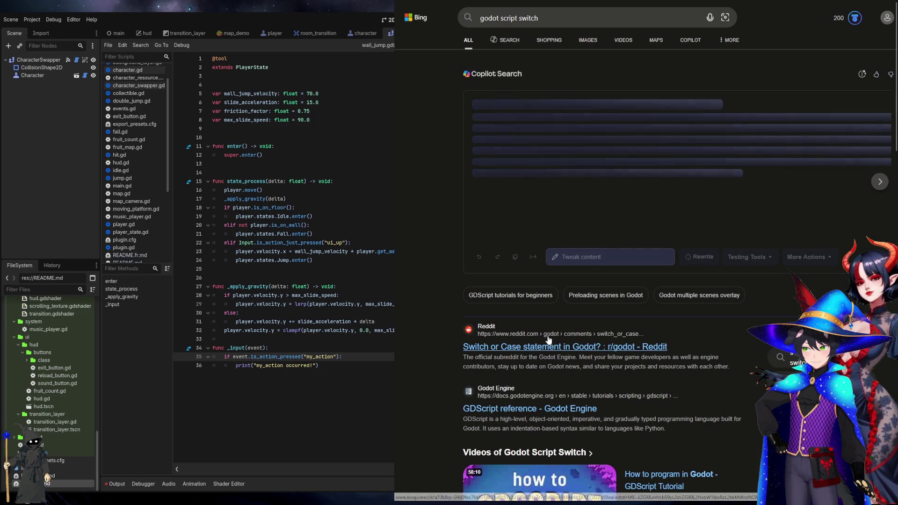
{"action": "left_click", "coordinate": [548, 339]}
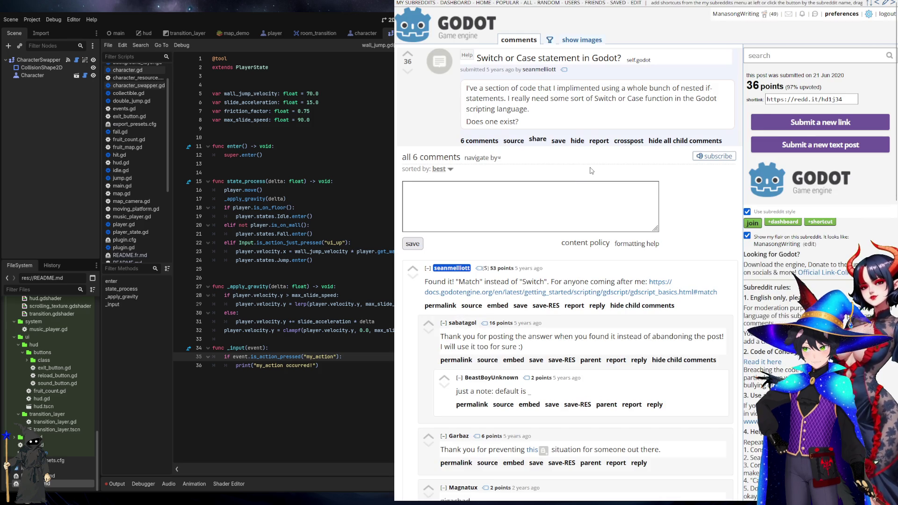
{"action": "left_click", "coordinate": [517, 281]}
{"action": "left_click", "coordinate": [571, 293]}
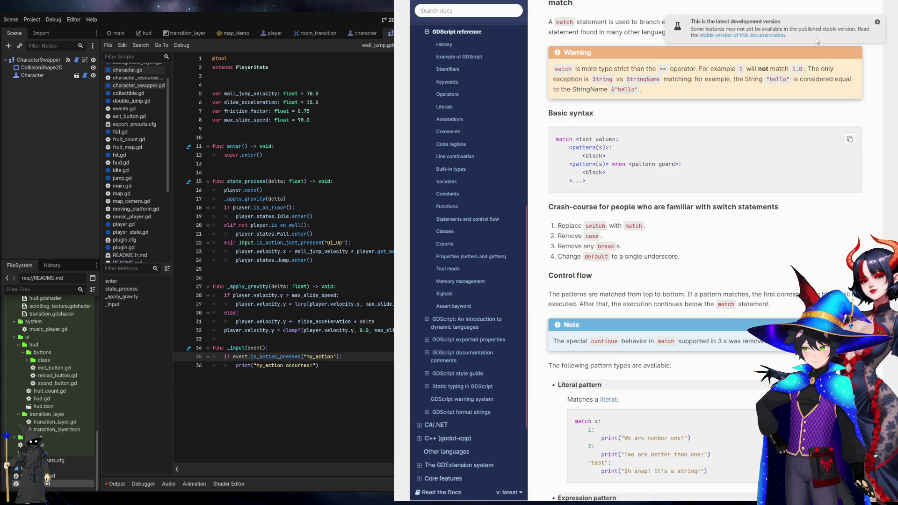
Return to Godot with the cursor at the end of the func _input line
{"action": "key", "text": "alt+Tab"}
{"action": "left_click", "coordinate": [380, 348]}
{"action": "left_click", "coordinate": [374, 353]}
{"action": "left_click", "coordinate": [385, 348]}
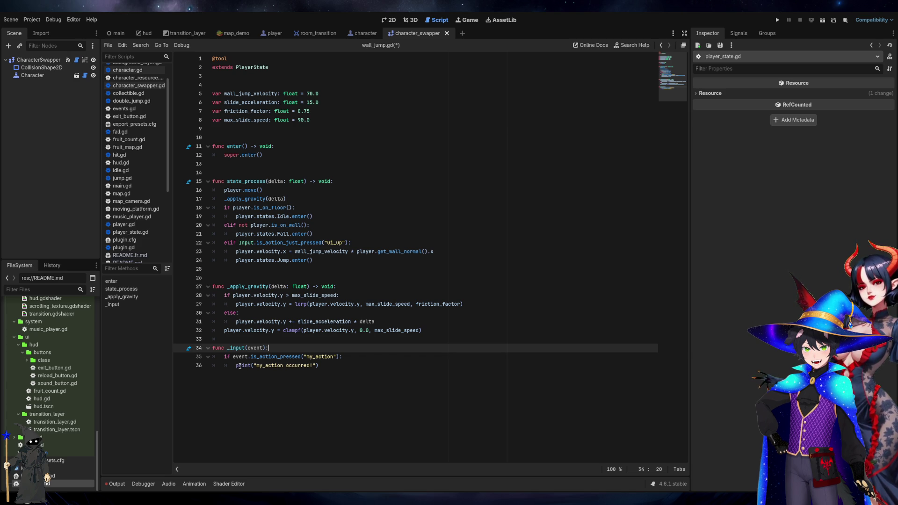
Browse event.'s autocomplete members on a new _input line, delete that line, and return to the match docs
{"action": "key", "text": "Return"}
{"action": "type", "text": "event."}
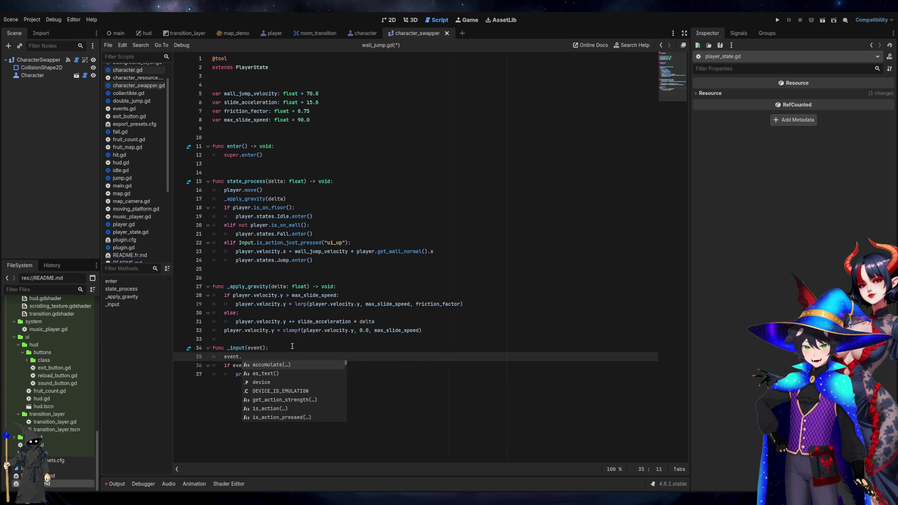
{"action": "key", "text": "Down"}
{"action": "key", "text": "Down"}
{"action": "key", "text": "Down"}
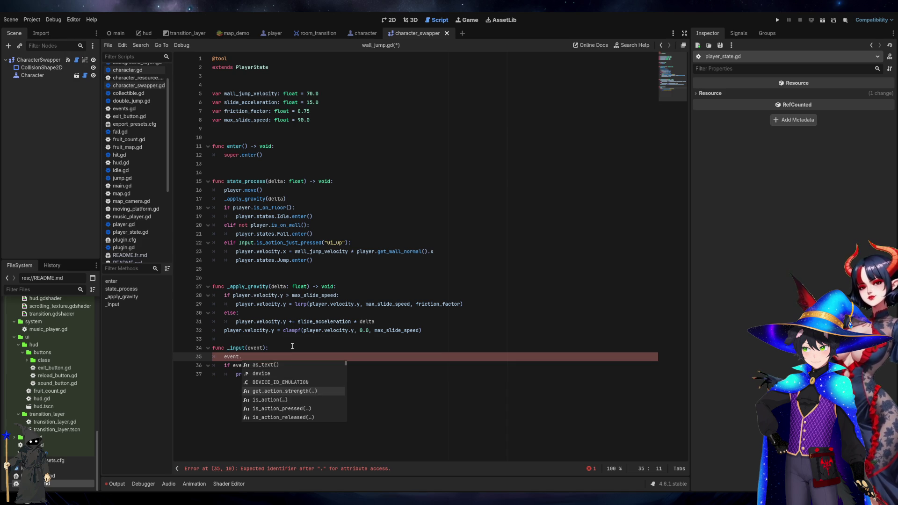
{"action": "key", "text": "Up"}
{"action": "key", "text": "Up"}
{"action": "key", "text": "Up"}
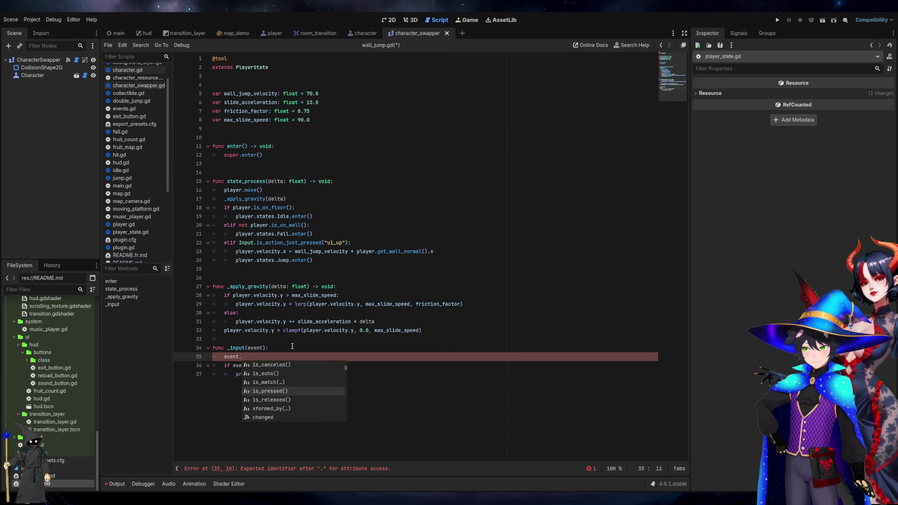
{"action": "key", "text": "Up"}
{"action": "key", "text": "Up"}
{"action": "key", "text": "Up"}
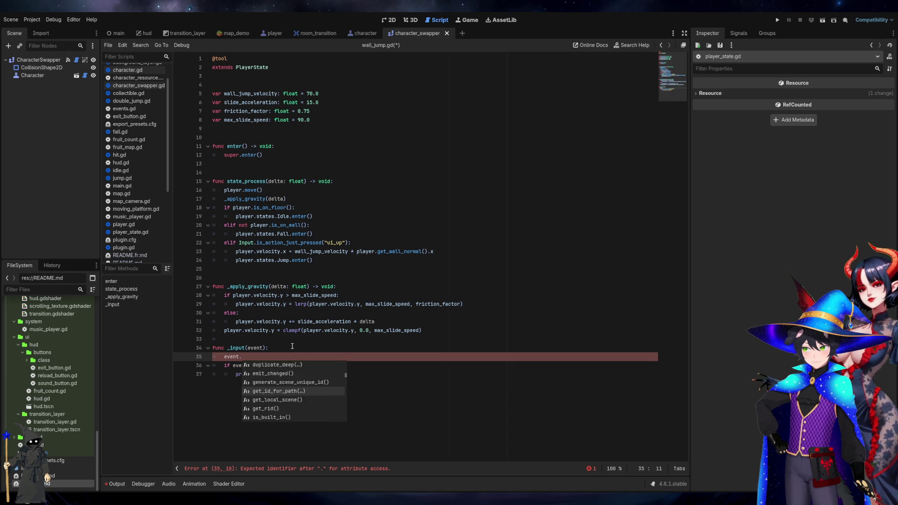
{"action": "key", "text": "Up"}
{"action": "key", "text": "Up"}
{"action": "key", "text": "Up"}
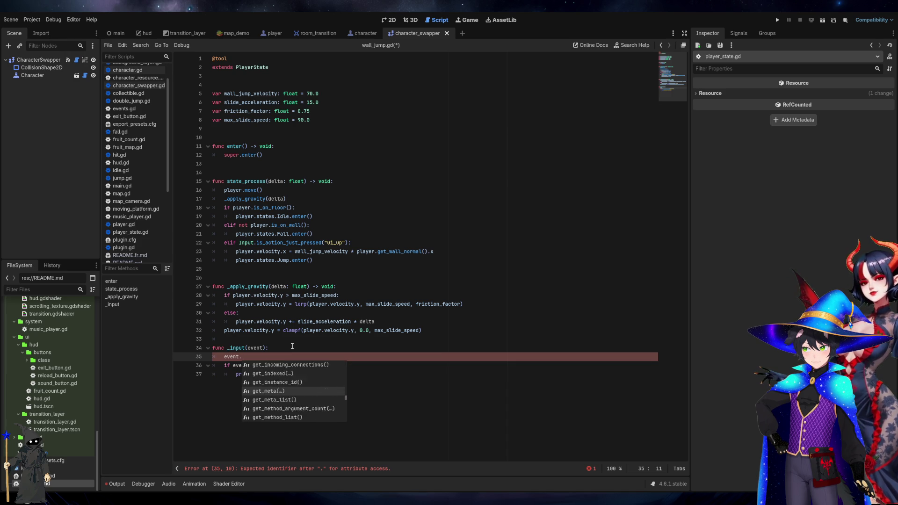
{"action": "key", "text": "Escape"}
{"action": "key", "text": "ctrl+shift+k"}
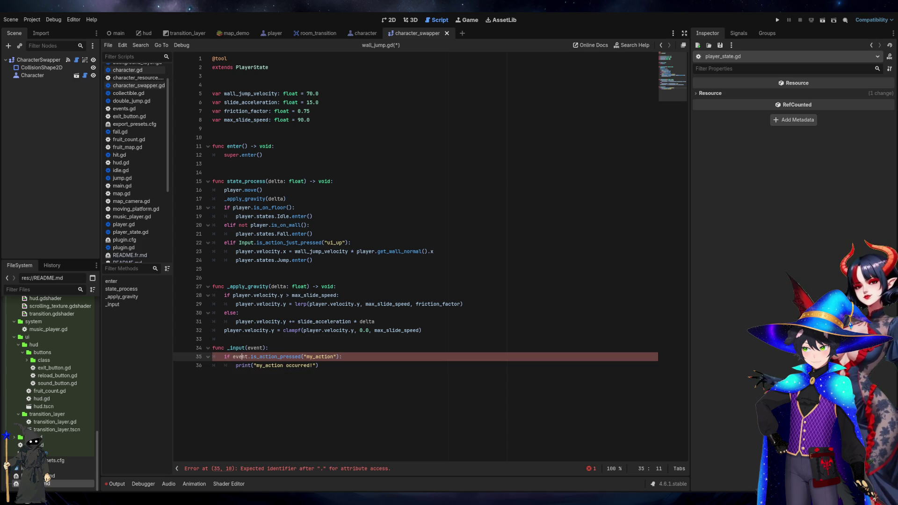
{"action": "key", "text": "alt+Tab"}
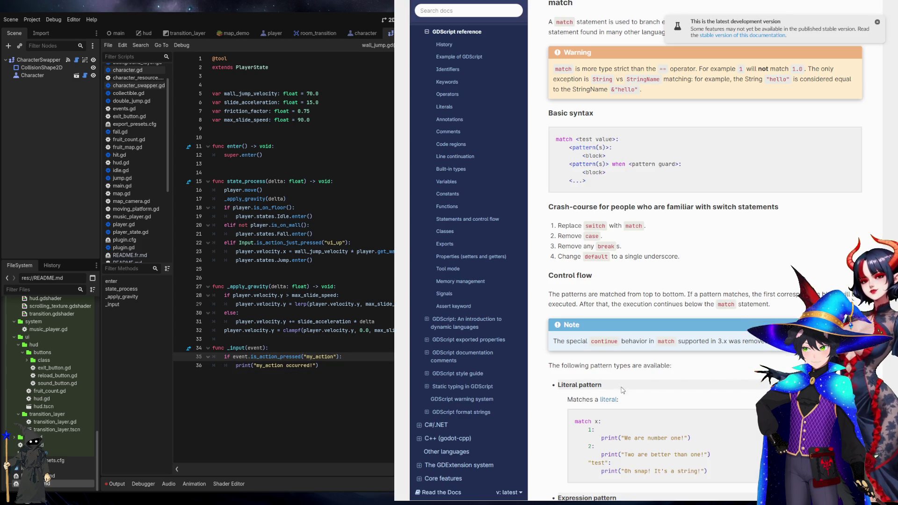
Go back through the browser history to the Input examples tutorial page
{"action": "scroll", "coordinate": [701, 253], "scroll_direction": "up", "scroll_amount": 2}
{"action": "key", "text": "alt+Left"}
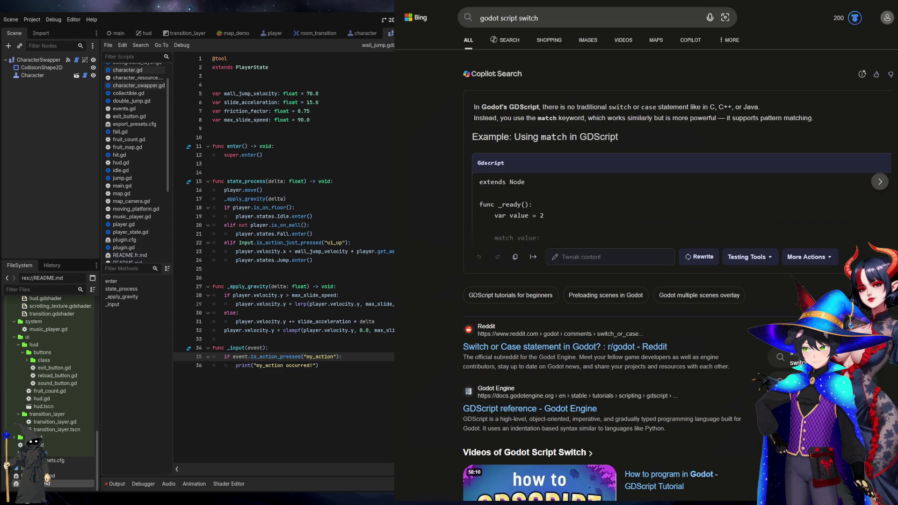
{"action": "key", "text": "alt+Left"}
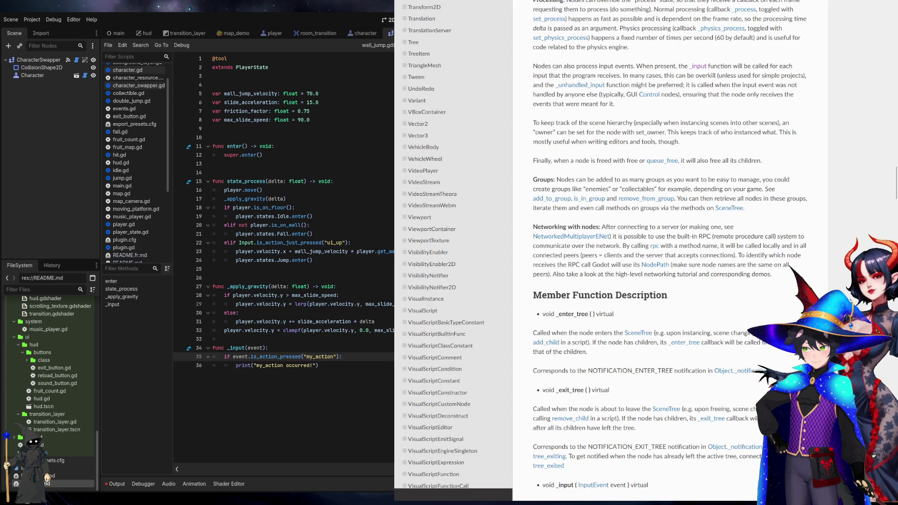
{"action": "key", "text": "alt+Left"}
{"action": "key", "text": "alt+Left"}
Compare the code examples in C# and GDScript, leaving them shown in GDScript
{"action": "left_click", "coordinate": [596, 277]}
{"action": "left_click", "coordinate": [552, 278]}
{"action": "left_click", "coordinate": [601, 279]}
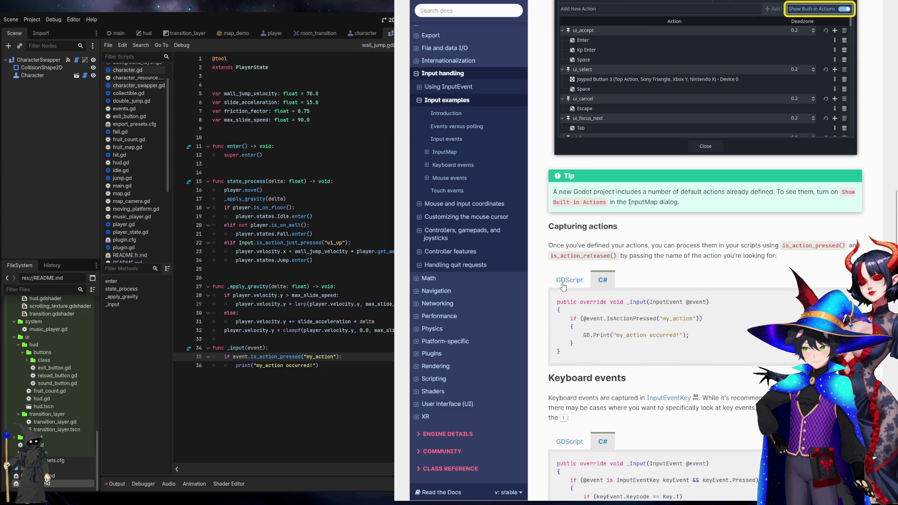
{"action": "left_click", "coordinate": [566, 282]}
{"action": "left_click", "coordinate": [610, 283]}
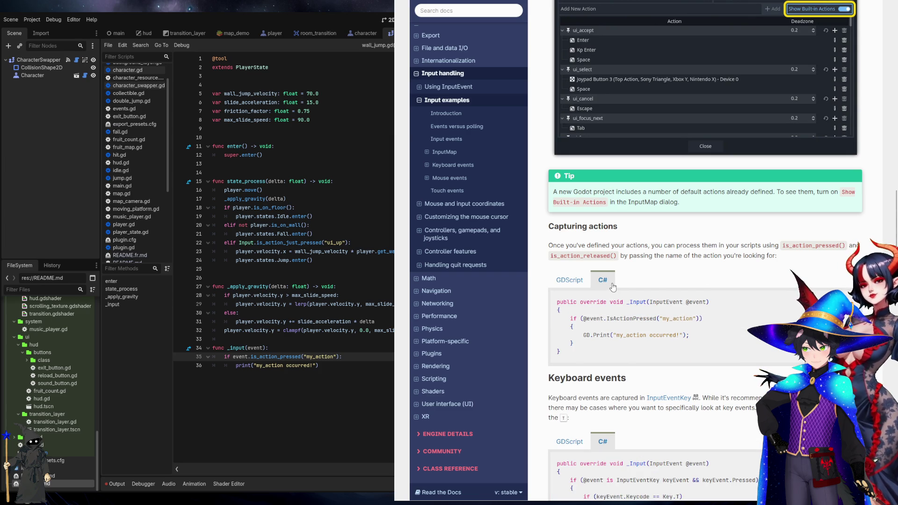
{"action": "left_click", "coordinate": [566, 284]}
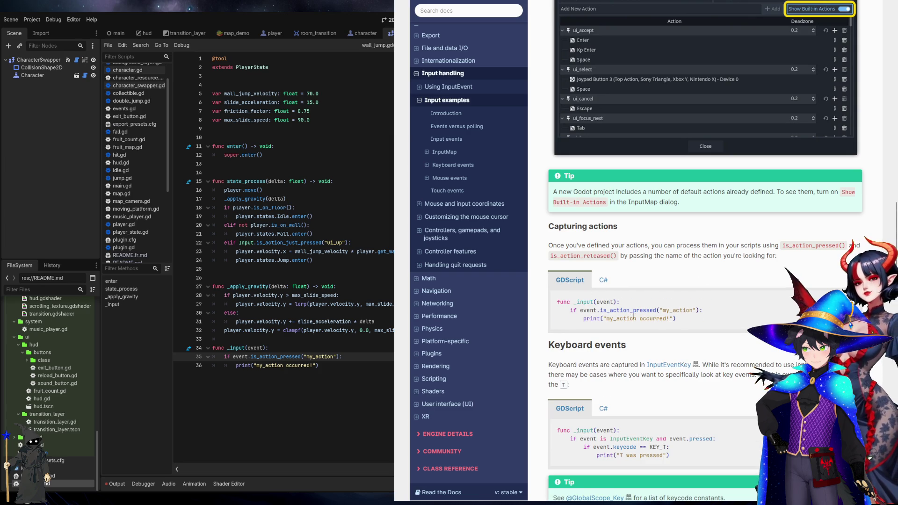
Scroll up to the InputEvent class list and open the InputEvent class reference
{"action": "scroll", "coordinate": [602, 306], "scroll_direction": "up", "scroll_amount": 6}
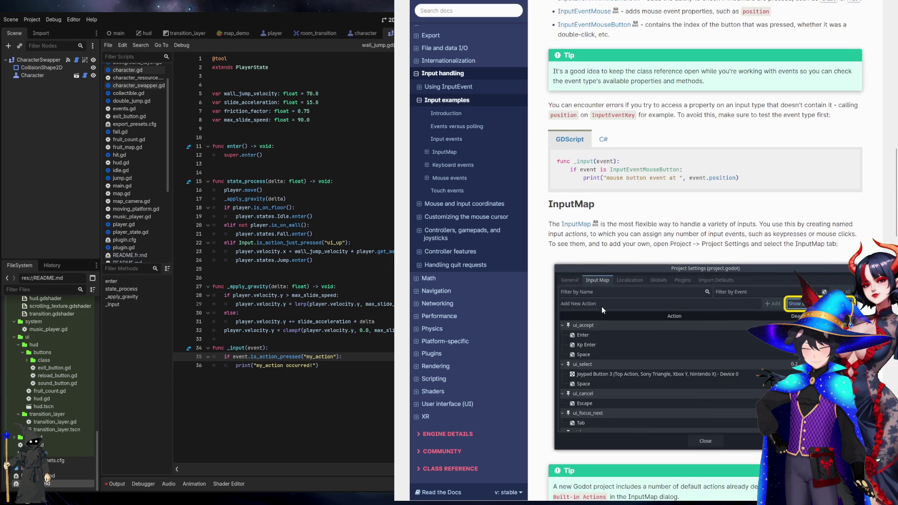
{"action": "scroll", "coordinate": [752, 199], "scroll_direction": "up", "scroll_amount": 4}
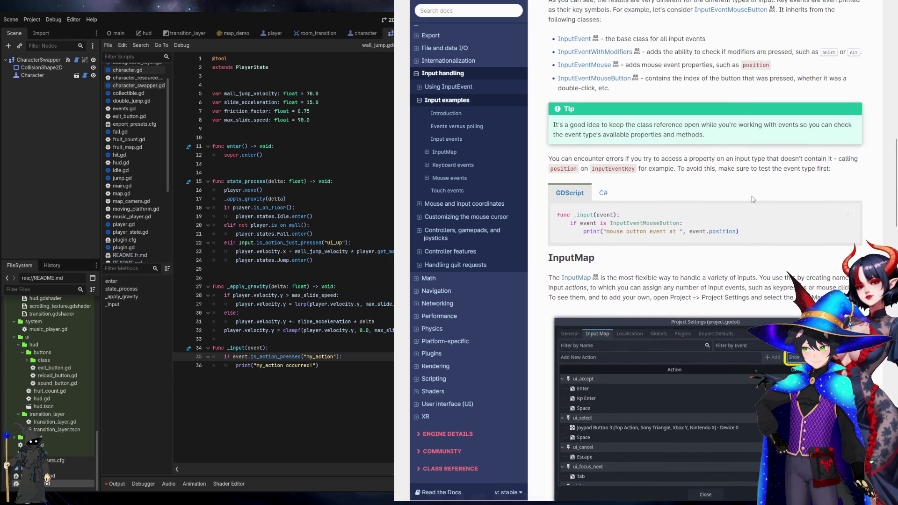
{"action": "scroll", "coordinate": [752, 199], "scroll_direction": "up", "scroll_amount": 1}
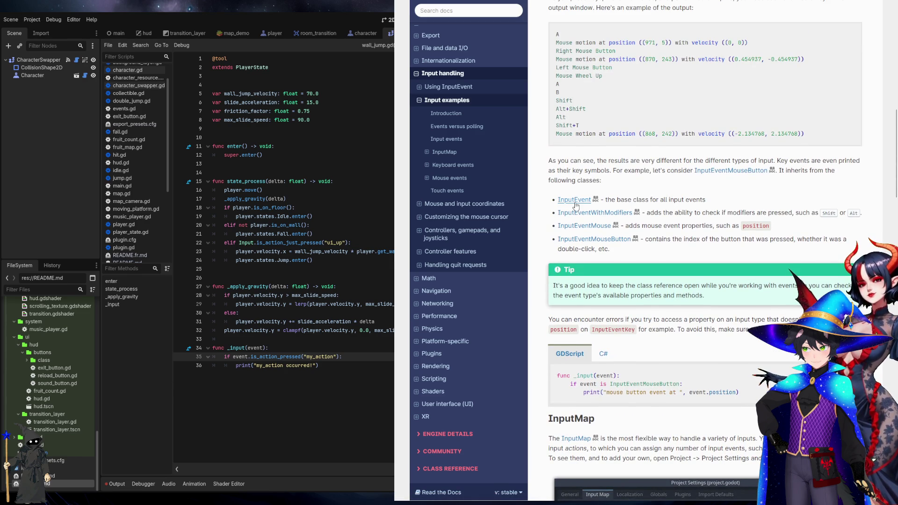
{"action": "left_click", "coordinate": [574, 207]}
Scroll the InputEvent reference through is_pressed(), is_released() and xformed_by() to the user-contributed comments
{"action": "scroll", "coordinate": [765, 377], "scroll_direction": "down", "scroll_amount": 1}
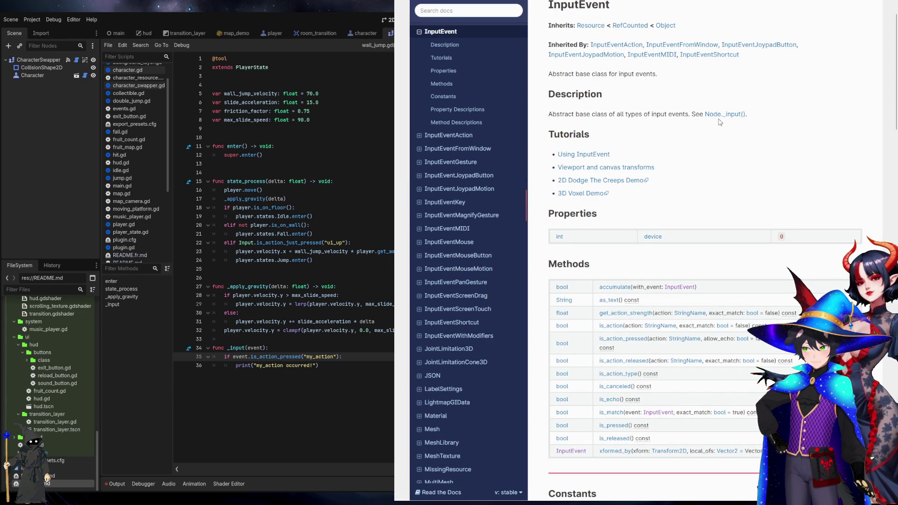
{"action": "scroll", "coordinate": [722, 136], "scroll_direction": "down", "scroll_amount": 2}
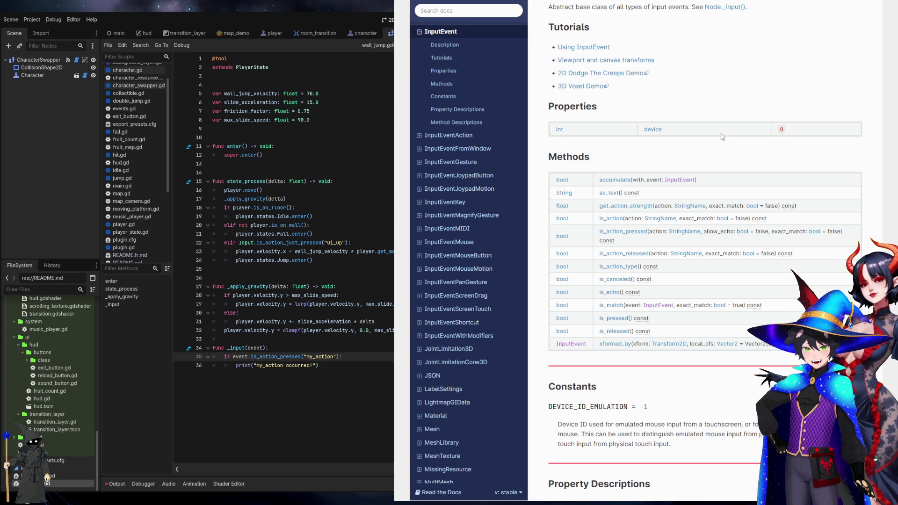
{"action": "scroll", "coordinate": [789, 286], "scroll_direction": "down", "scroll_amount": 4}
{"action": "scroll", "coordinate": [789, 286], "scroll_direction": "down", "scroll_amount": 8}
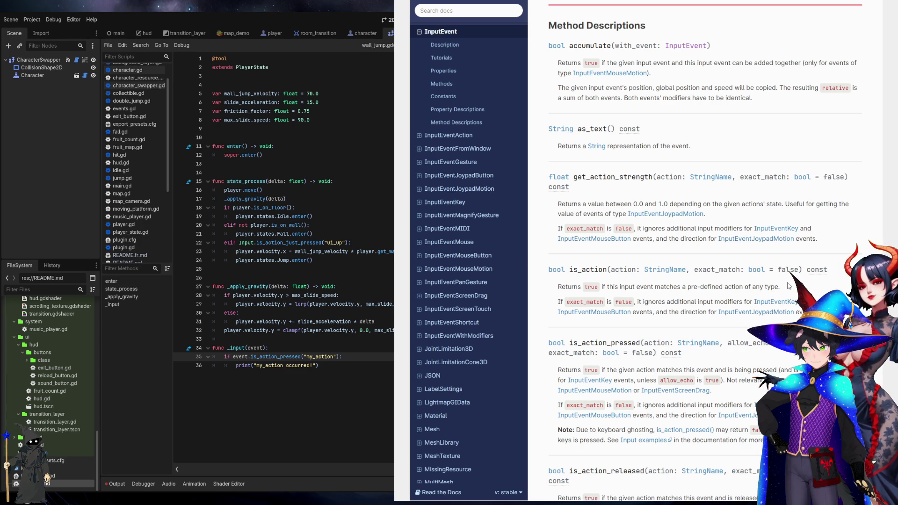
{"action": "scroll", "coordinate": [735, 188], "scroll_direction": "down", "scroll_amount": 2}
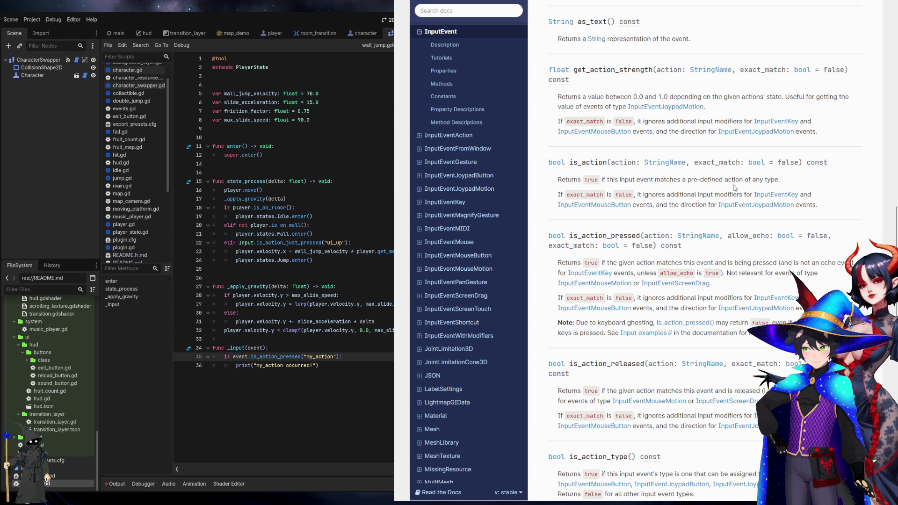
{"action": "scroll", "coordinate": [735, 188], "scroll_direction": "down", "scroll_amount": 3}
{"action": "scroll", "coordinate": [736, 188], "scroll_direction": "down", "scroll_amount": 5}
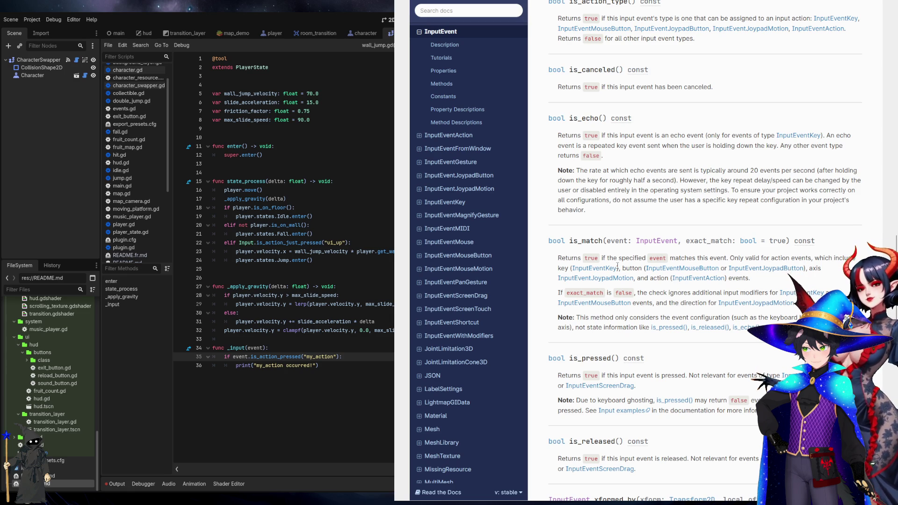
{"action": "scroll", "coordinate": [705, 252], "scroll_direction": "down", "scroll_amount": 2}
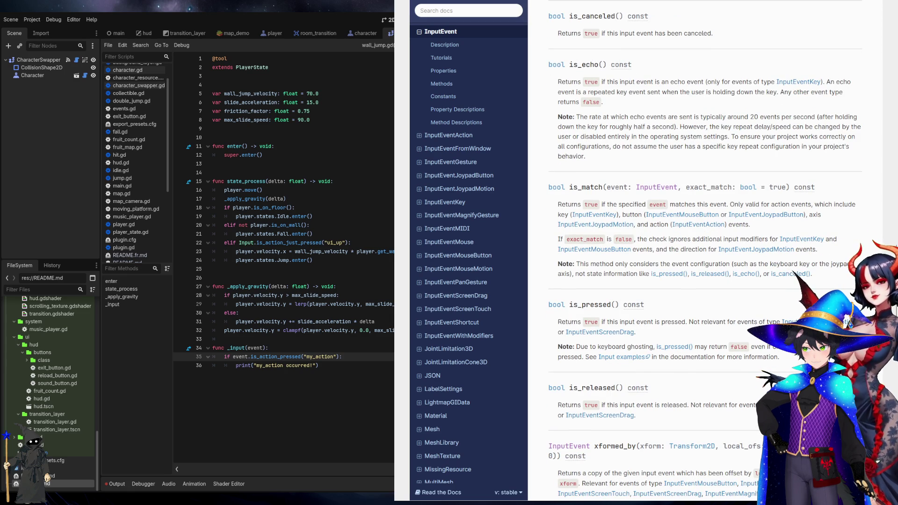
{"action": "scroll", "coordinate": [705, 253], "scroll_direction": "down", "scroll_amount": 3}
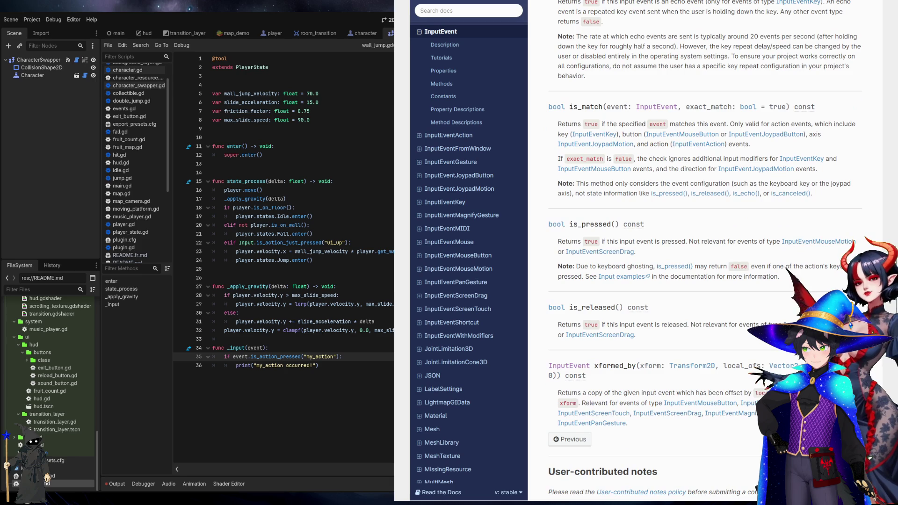
{"action": "scroll", "coordinate": [705, 253], "scroll_direction": "down", "scroll_amount": 4}
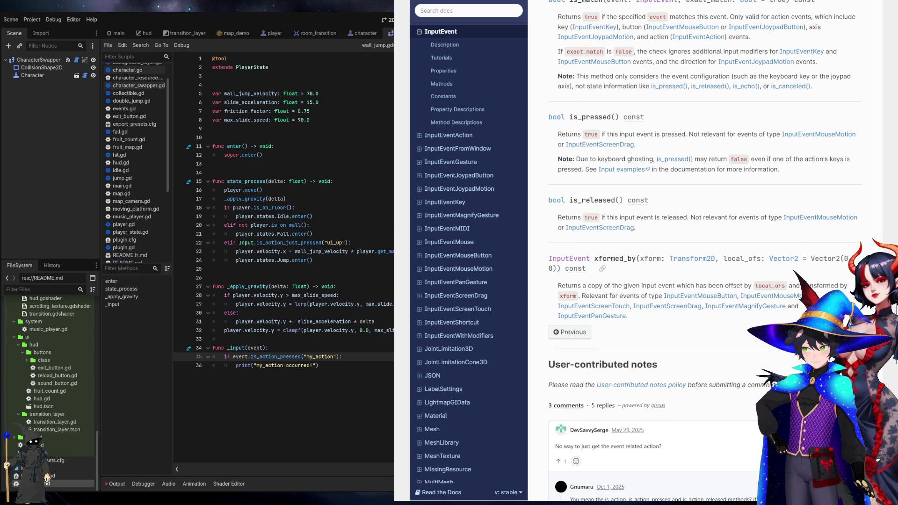
{"action": "scroll", "coordinate": [705, 253], "scroll_direction": "down", "scroll_amount": 8}
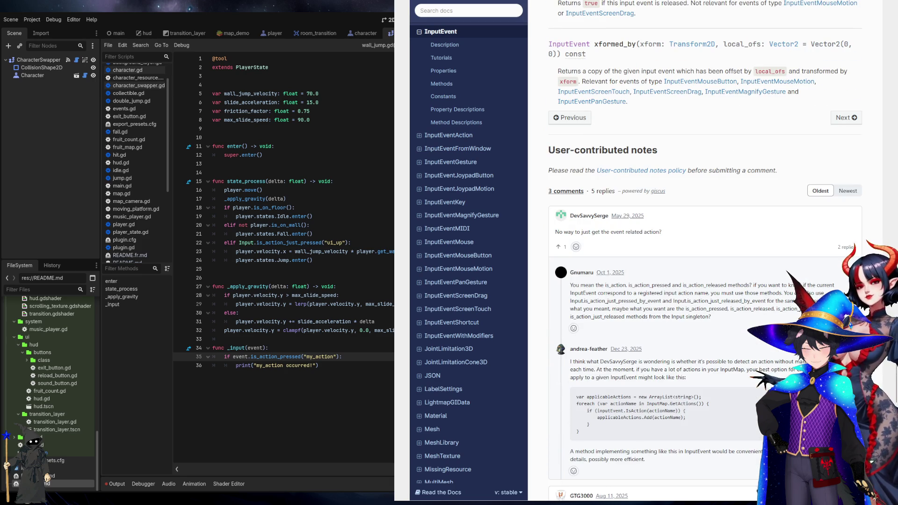
{"action": "left_click_drag", "start_coordinate": [610, 232], "coordinate": [659, 233]}
{"action": "left_click", "coordinate": [659, 234]}
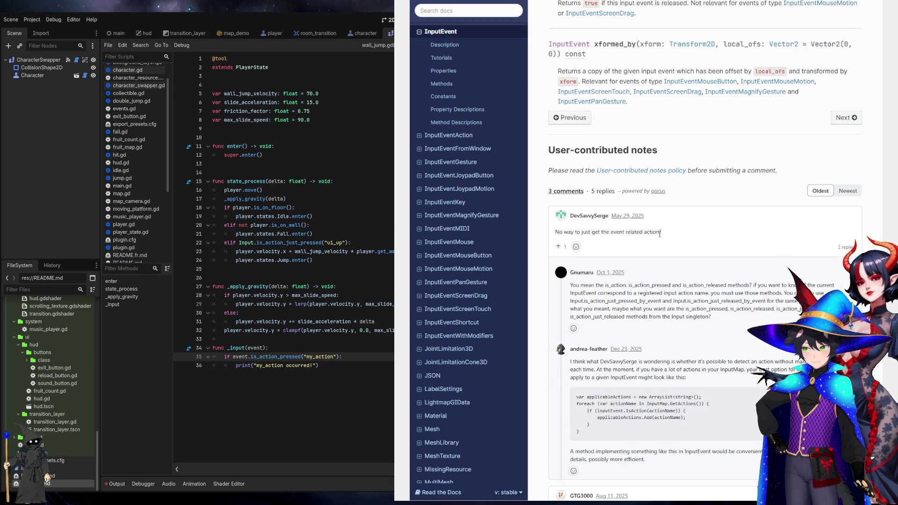
{"action": "double_click", "coordinate": [651, 285]}
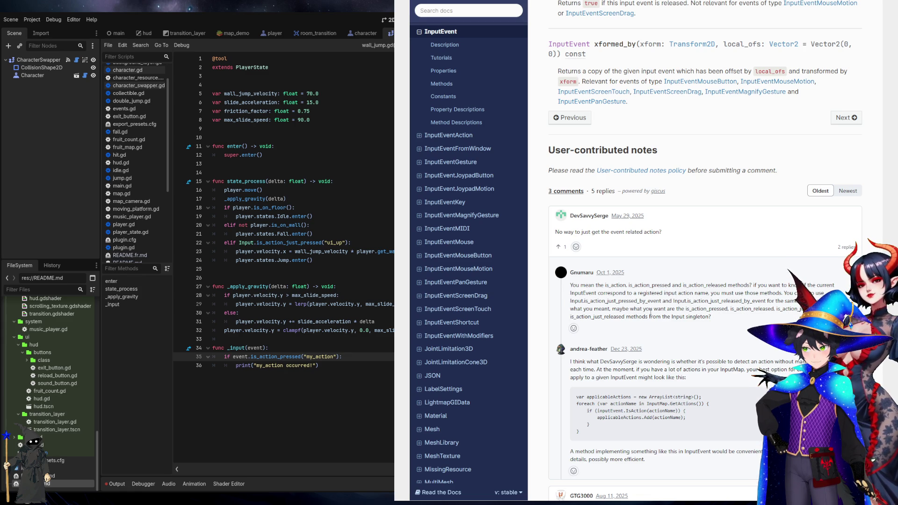
{"action": "scroll", "coordinate": [648, 399], "scroll_direction": "down", "scroll_amount": 1}
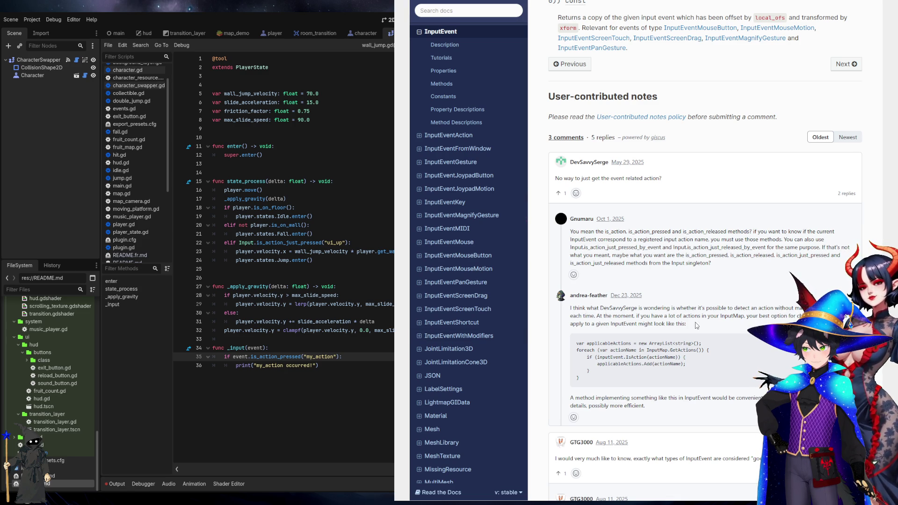
{"action": "scroll", "coordinate": [705, 325], "scroll_direction": "down", "scroll_amount": 2}
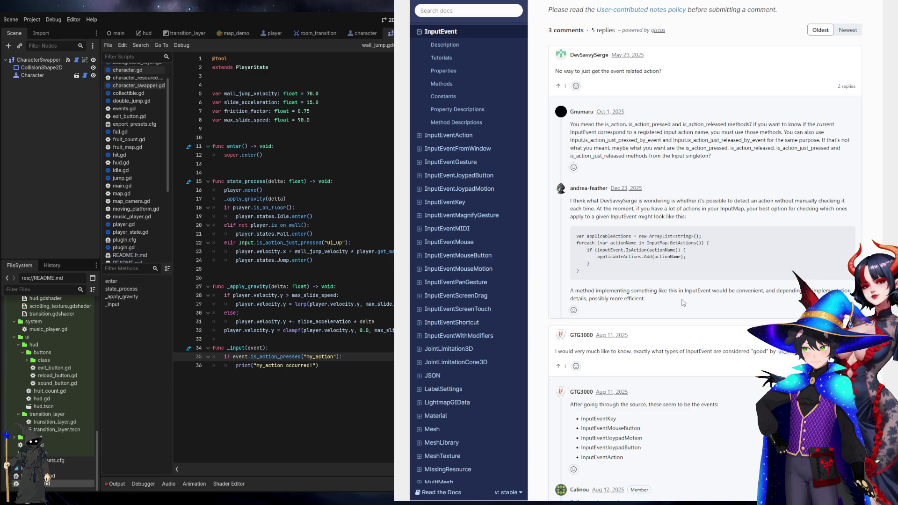
{"action": "scroll", "coordinate": [683, 303], "scroll_direction": "down", "scroll_amount": 6}
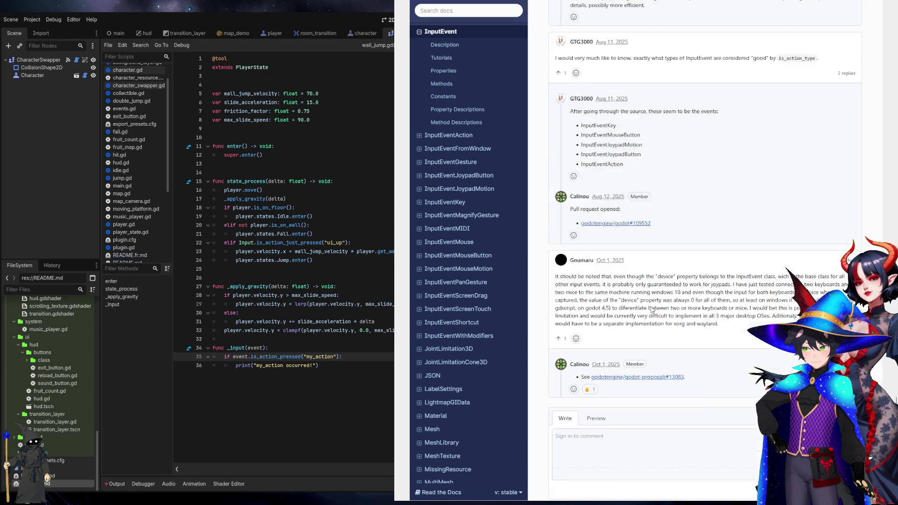
{"action": "scroll", "coordinate": [610, 176], "scroll_direction": "up", "scroll_amount": 3}
{"action": "scroll", "coordinate": [603, 200], "scroll_direction": "up", "scroll_amount": 2}
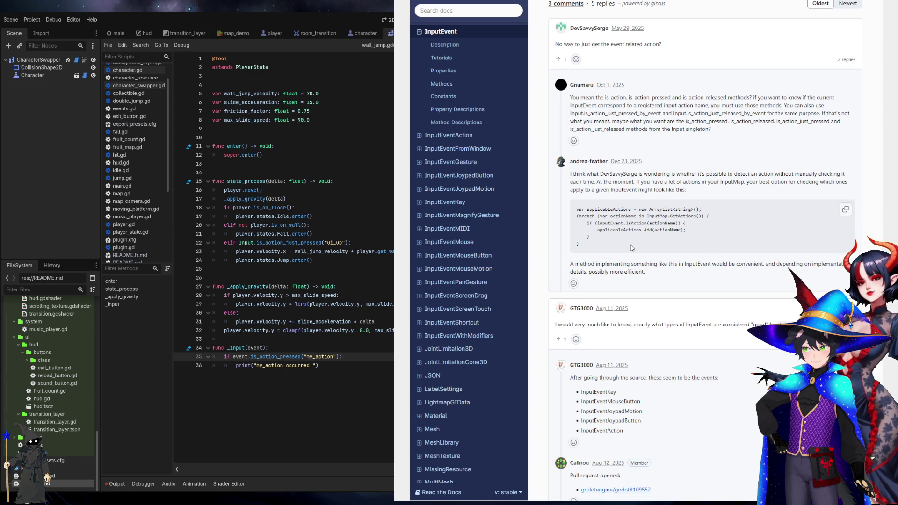
{"action": "scroll", "coordinate": [632, 248], "scroll_direction": "up", "scroll_amount": 2}
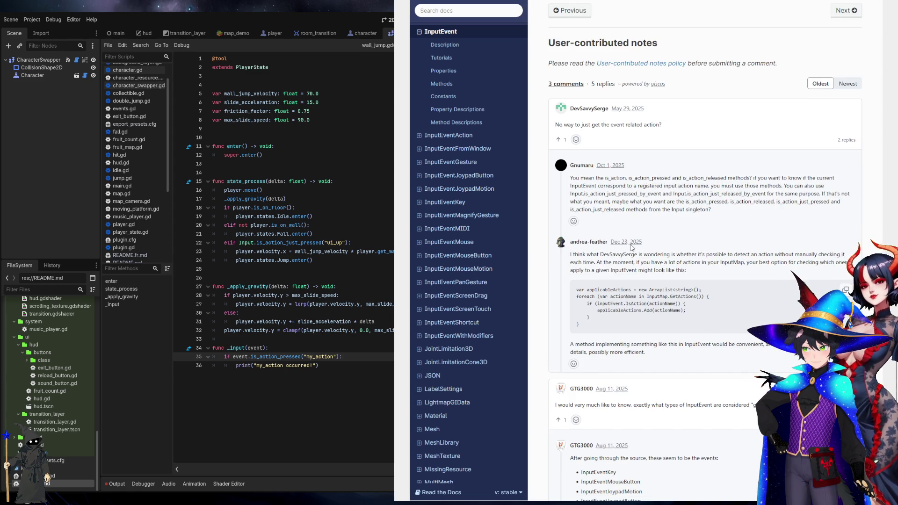
Scroll back up to the is_action_pressed method heading in the InputEvent reference and review it
{"action": "scroll", "coordinate": [632, 248], "scroll_direction": "up", "scroll_amount": 7}
{"action": "scroll", "coordinate": [632, 248], "scroll_direction": "up", "scroll_amount": 5}
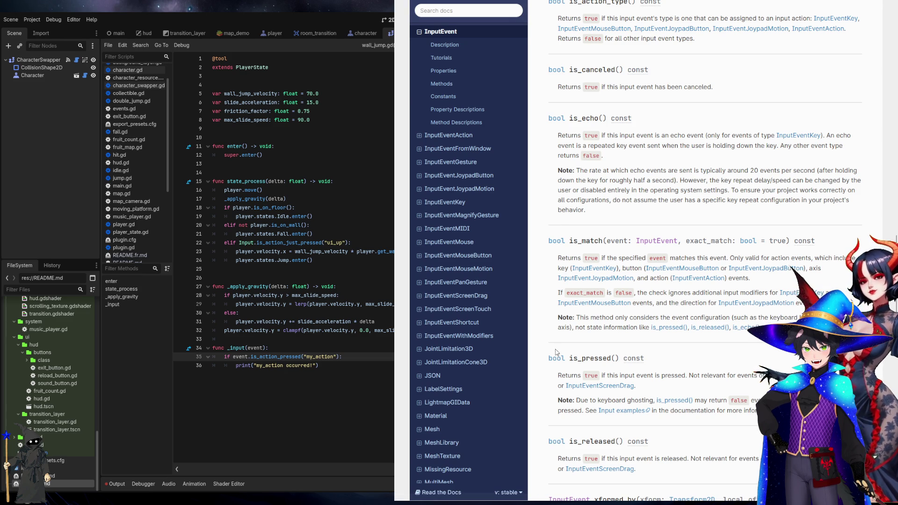
{"action": "scroll", "coordinate": [547, 267], "scroll_direction": "up", "scroll_amount": 3}
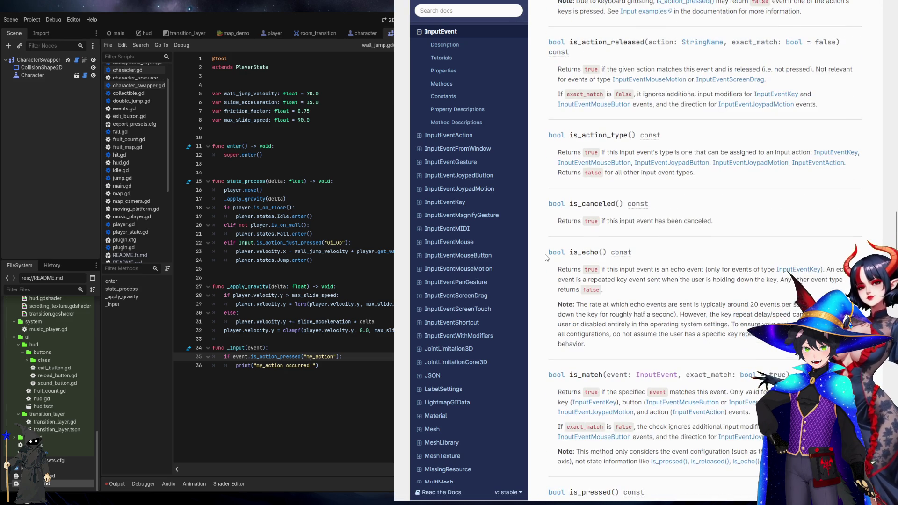
{"action": "scroll", "coordinate": [547, 258], "scroll_direction": "up", "scroll_amount": 2}
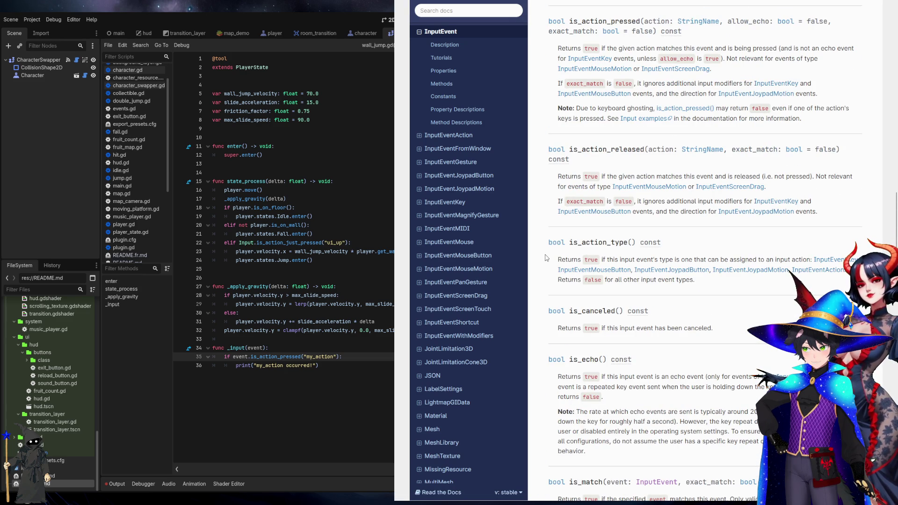
{"action": "scroll", "coordinate": [546, 257], "scroll_direction": "up", "scroll_amount": 2}
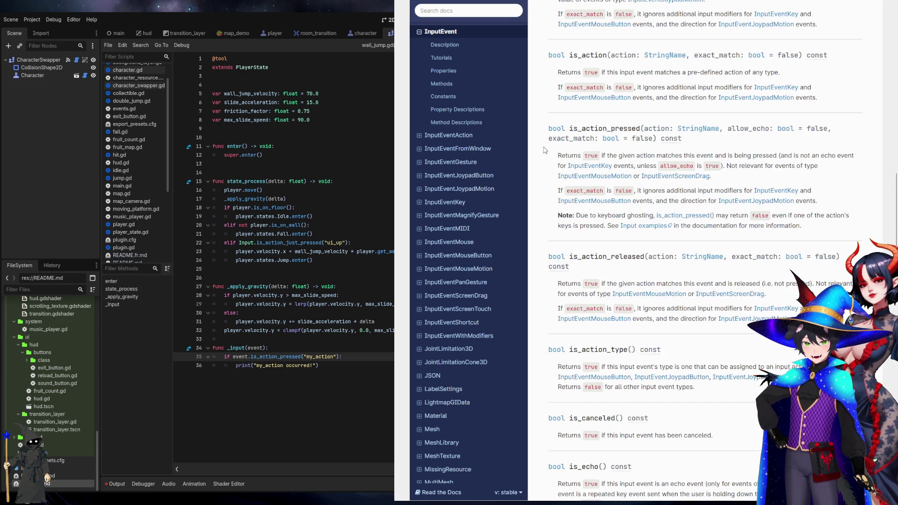
{"action": "double_click", "coordinate": [596, 131]}
{"action": "left_click", "coordinate": [605, 127]}
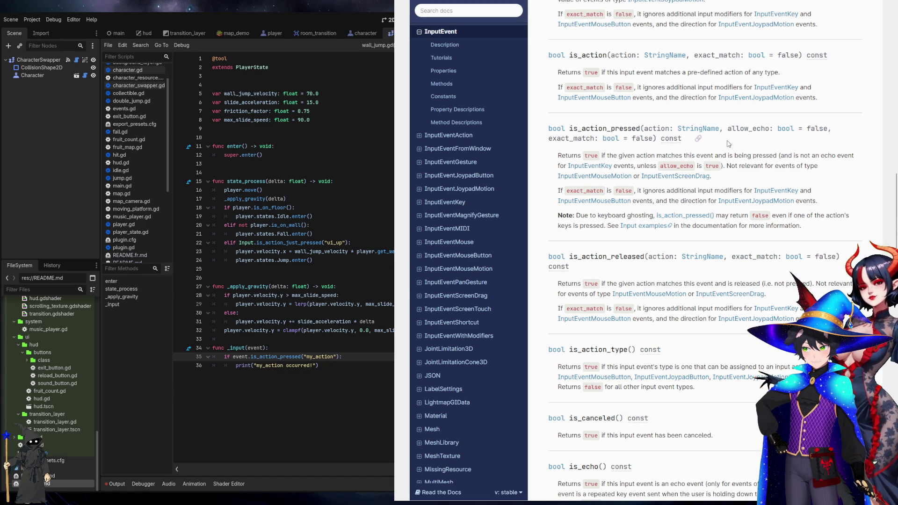
{"action": "scroll", "coordinate": [728, 144], "scroll_direction": "up", "scroll_amount": 3}
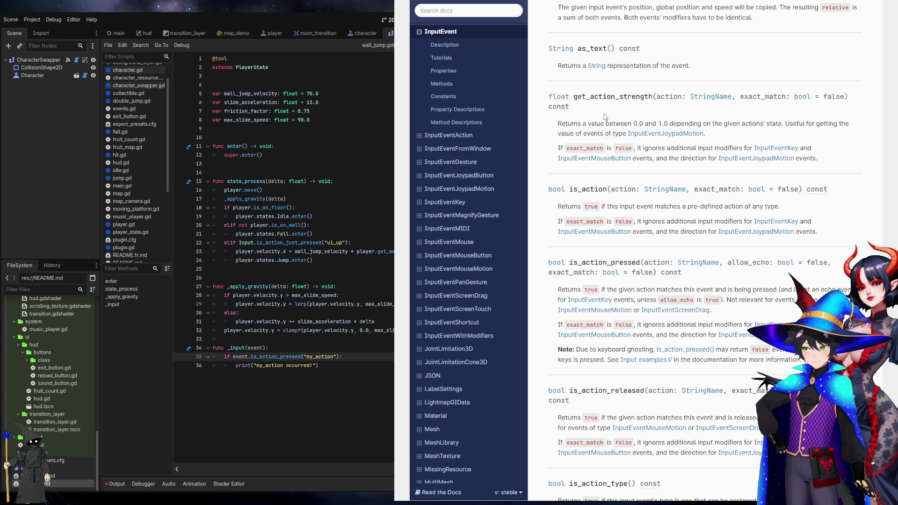
Reread the comments below, then jump to the GDScript match section and mark its 1.0 warning value
{"action": "scroll", "coordinate": [604, 117], "scroll_direction": "down", "scroll_amount": 5}
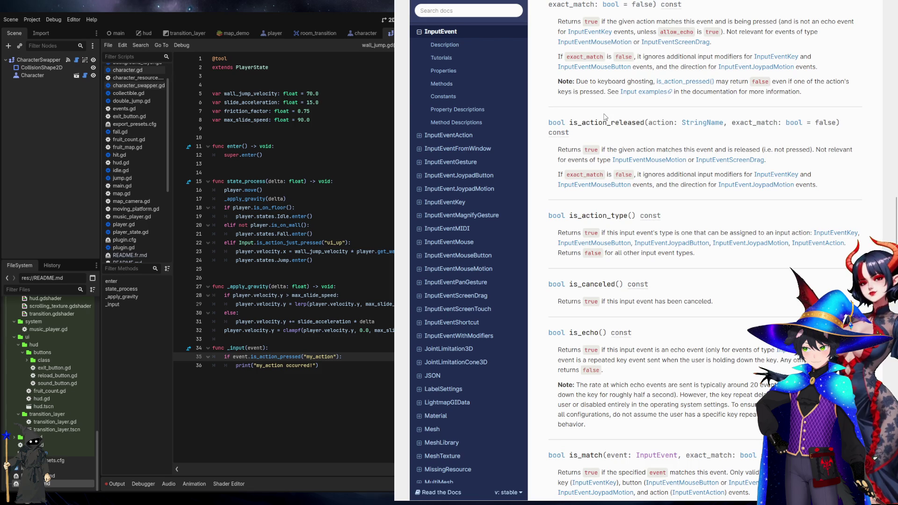
{"action": "scroll", "coordinate": [605, 117], "scroll_direction": "down", "scroll_amount": 7}
{"action": "scroll", "coordinate": [604, 116], "scroll_direction": "down", "scroll_amount": 9}
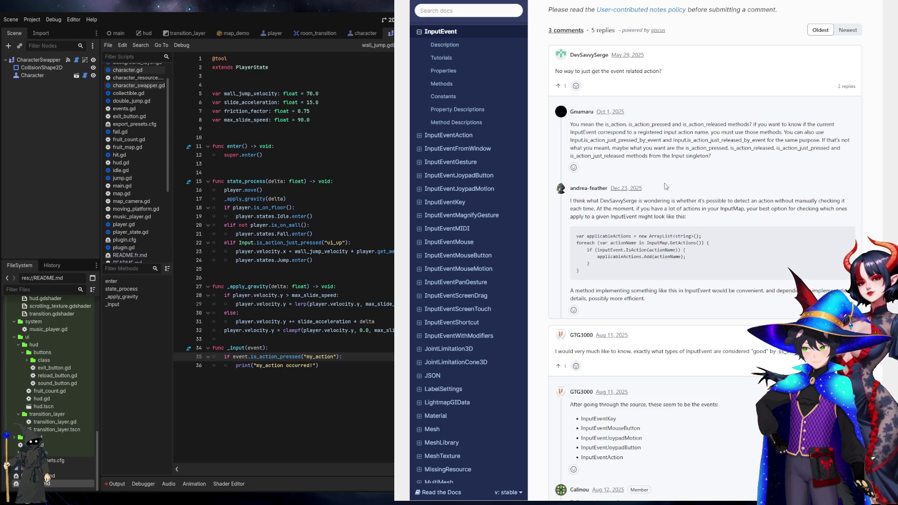
{"action": "scroll", "coordinate": [666, 186], "scroll_direction": "down", "scroll_amount": 6}
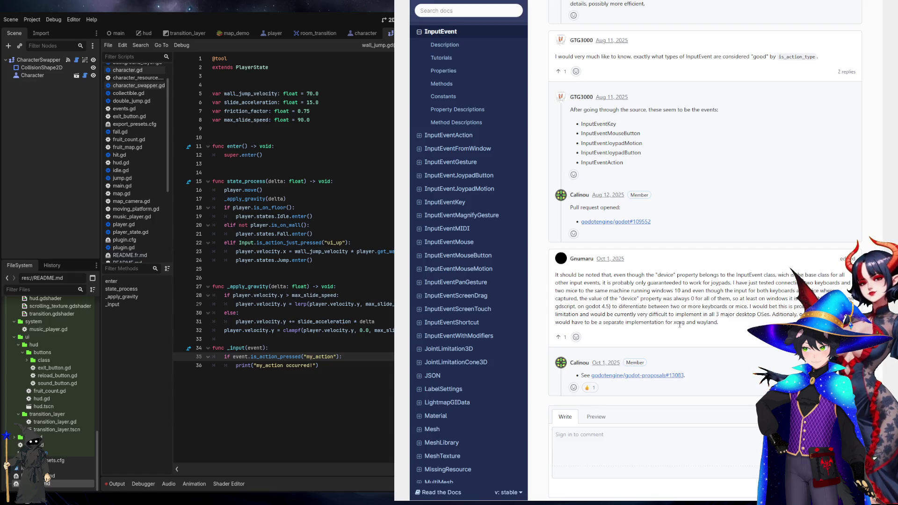
{"action": "key", "text": "ctrl+Tab"}
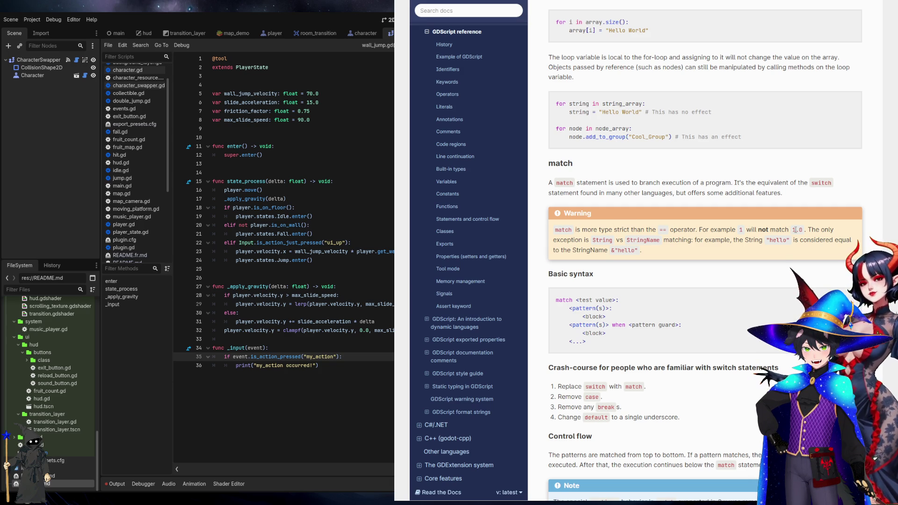
{"action": "left_click_drag", "start_coordinate": [795, 230], "coordinate": [805, 230]}
Scroll from Basic syntax through Literal, Expression and Wildcard patterns to the Binding and Array examples
{"action": "left_click", "coordinate": [674, 243]}
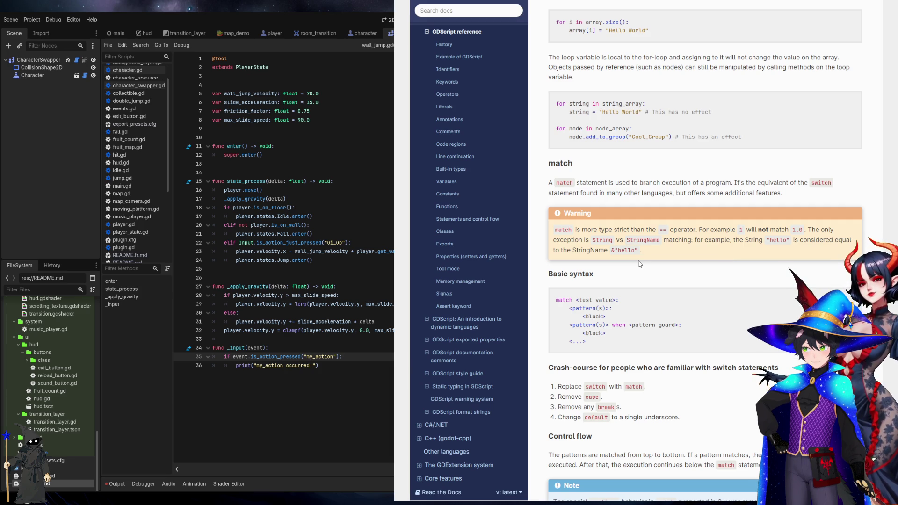
{"action": "scroll", "coordinate": [639, 264], "scroll_direction": "down", "scroll_amount": 3}
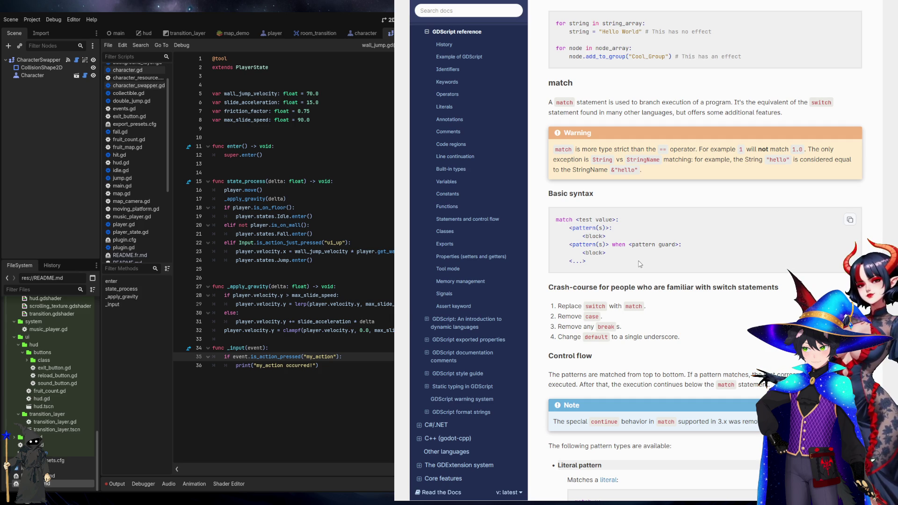
{"action": "scroll", "coordinate": [639, 264], "scroll_direction": "down", "scroll_amount": 3}
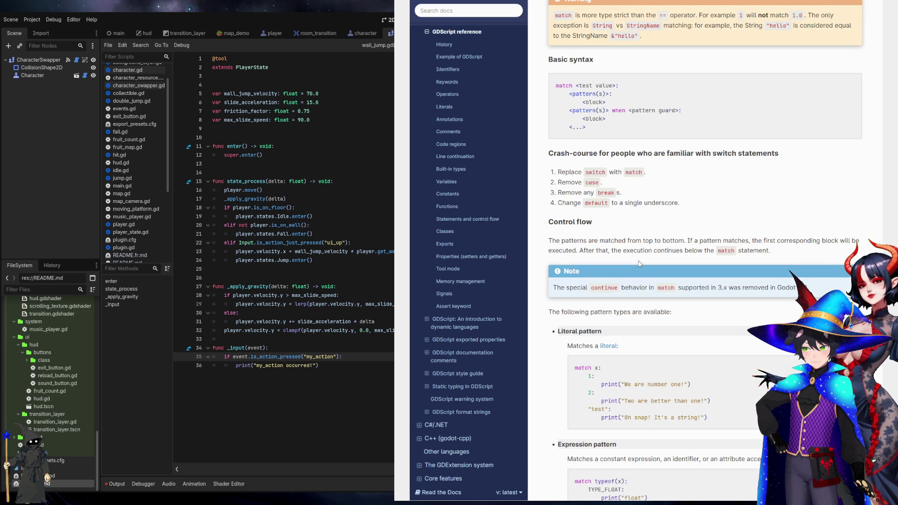
{"action": "scroll", "coordinate": [639, 264], "scroll_direction": "down", "scroll_amount": 3}
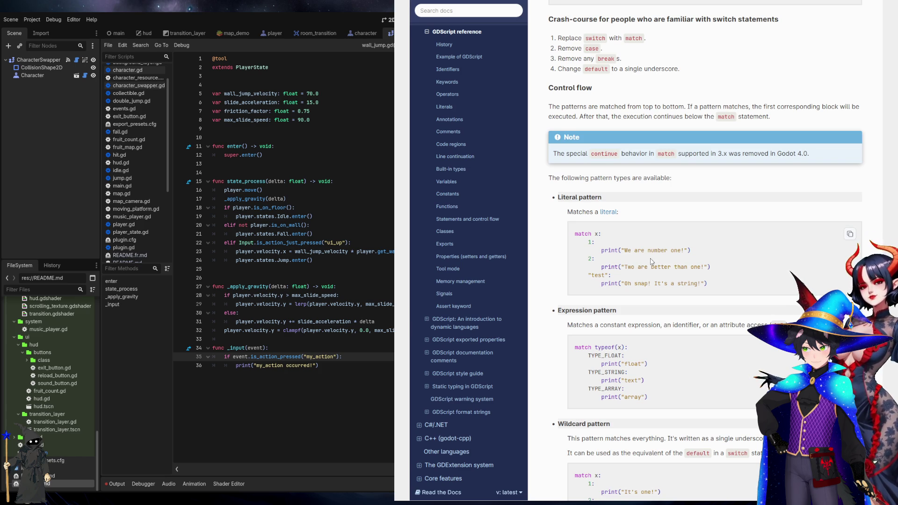
{"action": "scroll", "coordinate": [603, 251], "scroll_direction": "down", "scroll_amount": 1}
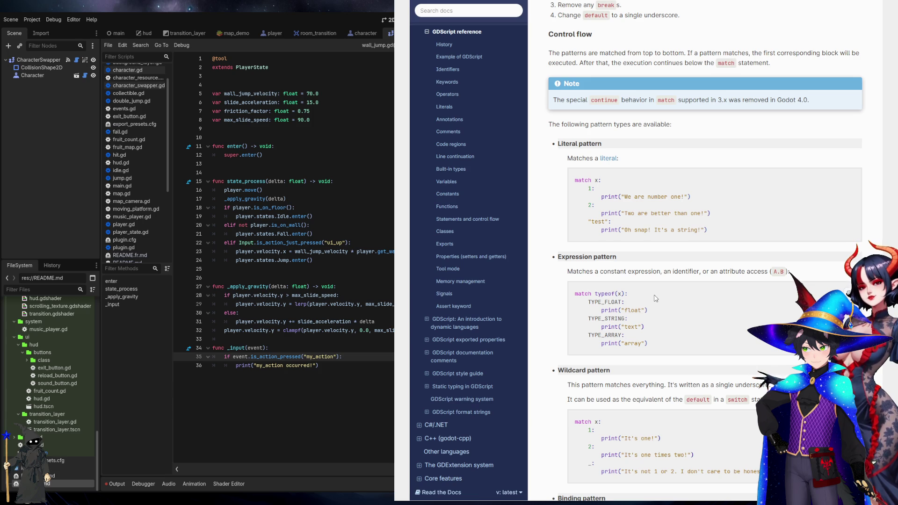
{"action": "scroll", "coordinate": [656, 299], "scroll_direction": "down", "scroll_amount": 3}
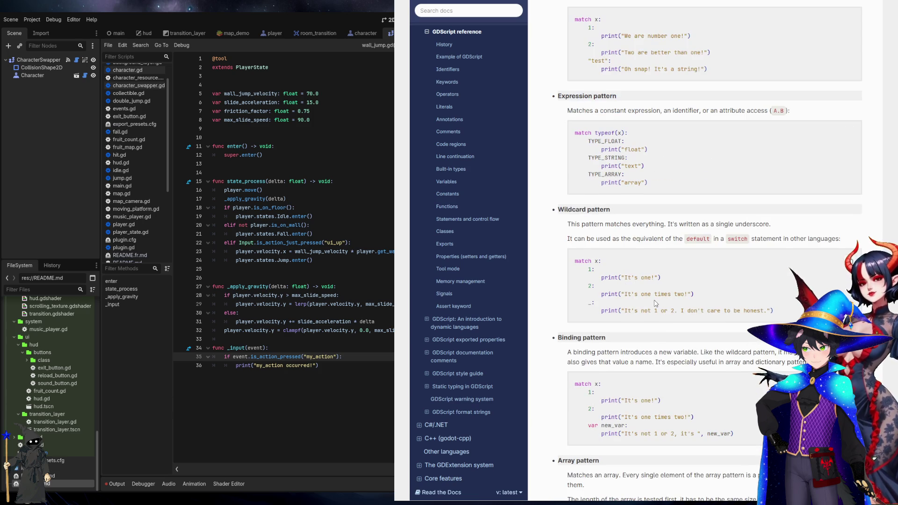
{"action": "scroll", "coordinate": [654, 302], "scroll_direction": "down", "scroll_amount": 1}
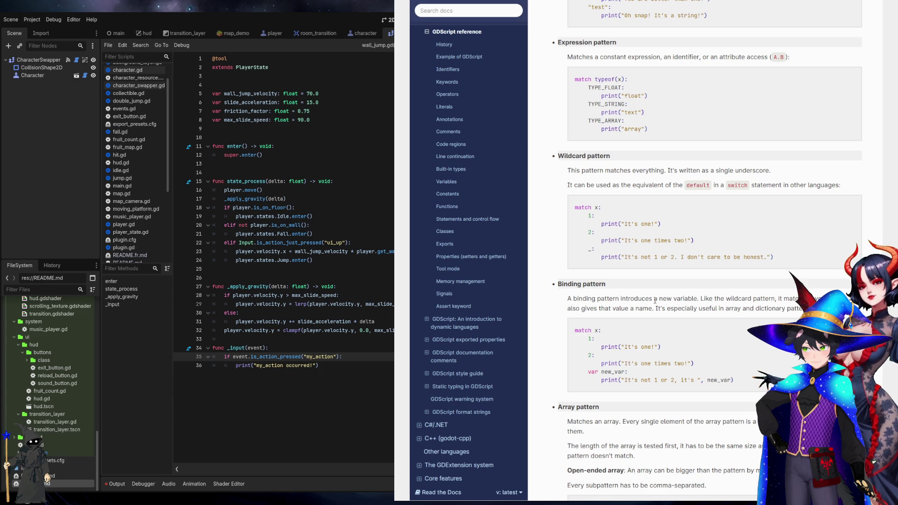
{"action": "scroll", "coordinate": [667, 256], "scroll_direction": "down", "scroll_amount": 2}
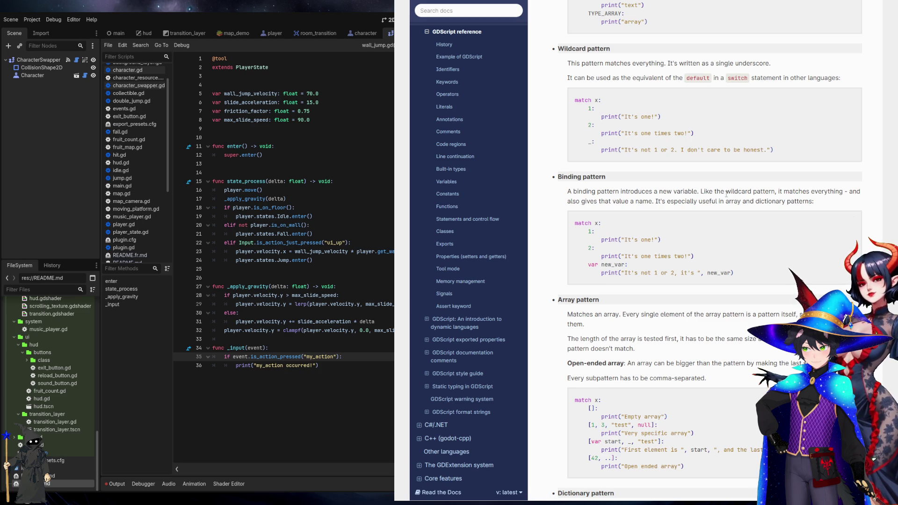
Read past the Dictionary and Multiple patterns examples to the Pattern guards section's when-keyword example
{"action": "scroll", "coordinate": [726, 193], "scroll_direction": "down", "scroll_amount": 2}
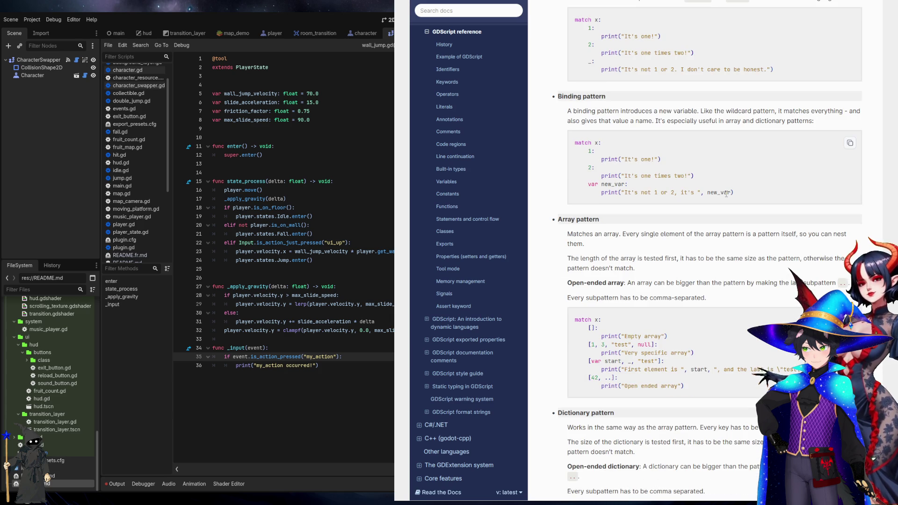
{"action": "scroll", "coordinate": [726, 194], "scroll_direction": "down", "scroll_amount": 1}
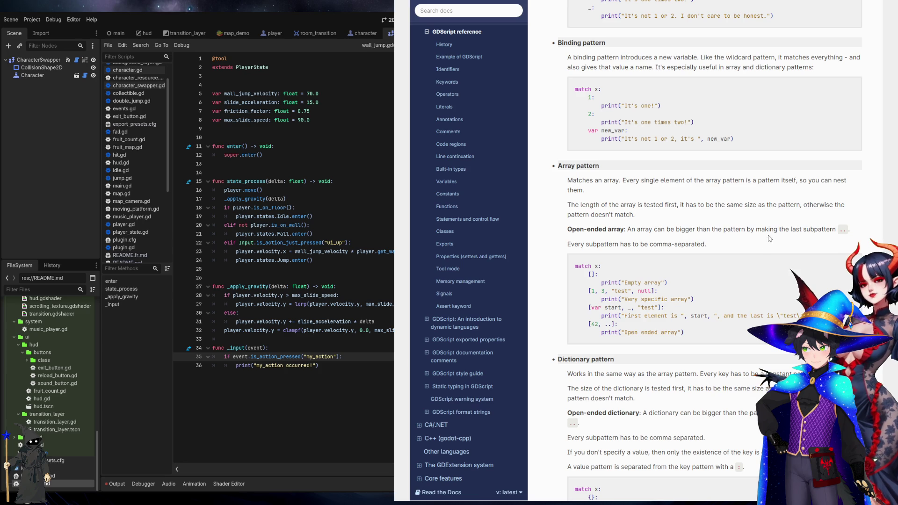
{"action": "scroll", "coordinate": [622, 252], "scroll_direction": "down", "scroll_amount": 3}
{"action": "scroll", "coordinate": [622, 252], "scroll_direction": "down", "scroll_amount": 3}
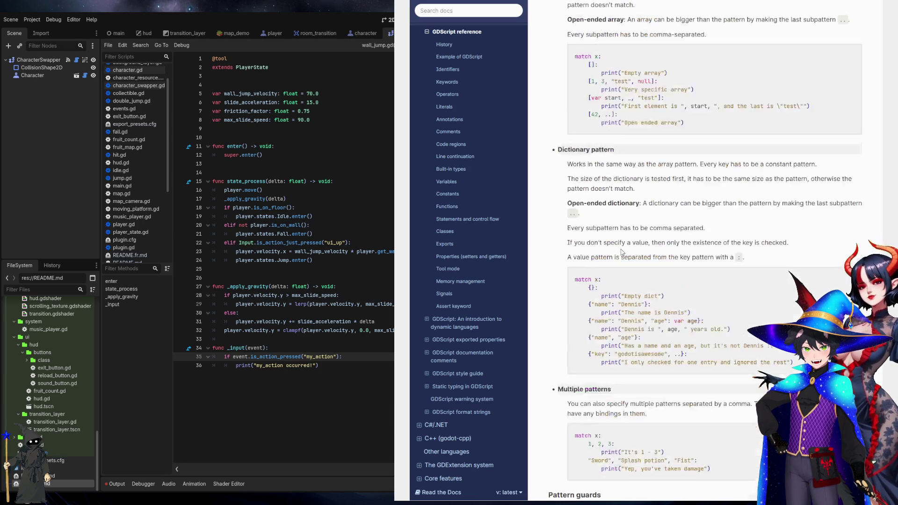
{"action": "left_click_drag", "start_coordinate": [583, 240], "coordinate": [745, 299]}
{"action": "left_click", "coordinate": [743, 299]}
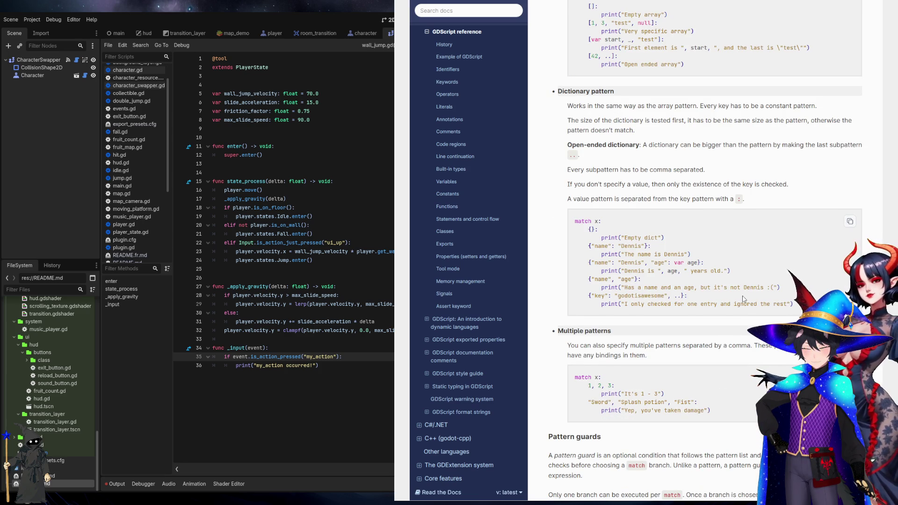
{"action": "scroll", "coordinate": [743, 299], "scroll_direction": "down", "scroll_amount": 3}
{"action": "scroll", "coordinate": [744, 299], "scroll_direction": "down", "scroll_amount": 3}
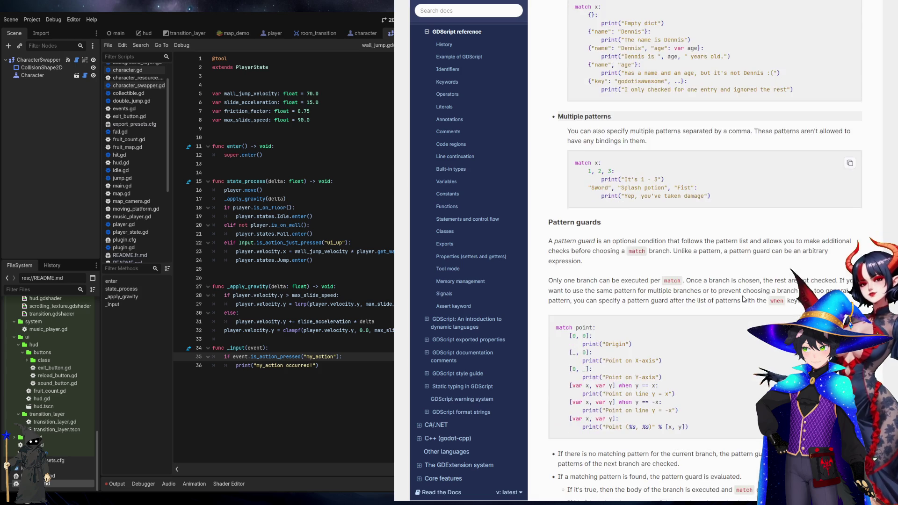
{"action": "scroll", "coordinate": [743, 299], "scroll_direction": "down", "scroll_amount": 3}
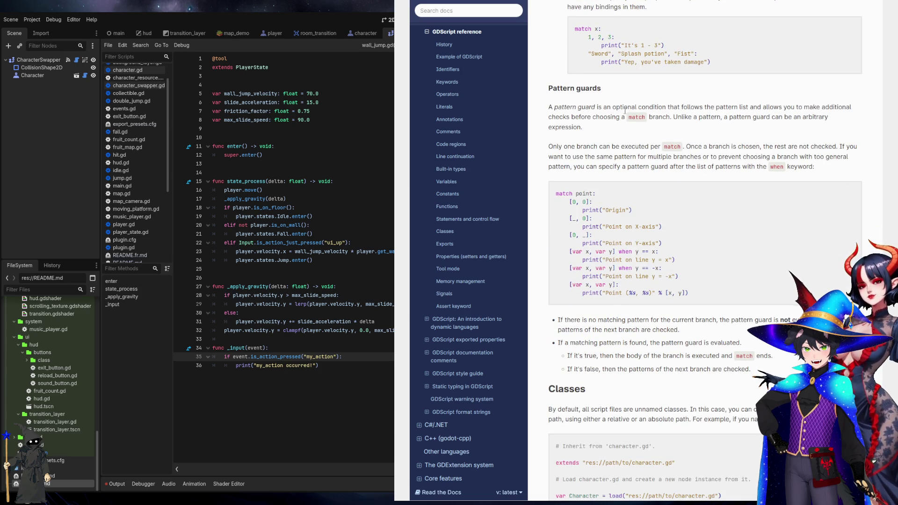
{"action": "scroll", "coordinate": [701, 140], "scroll_direction": "up", "scroll_amount": 5}
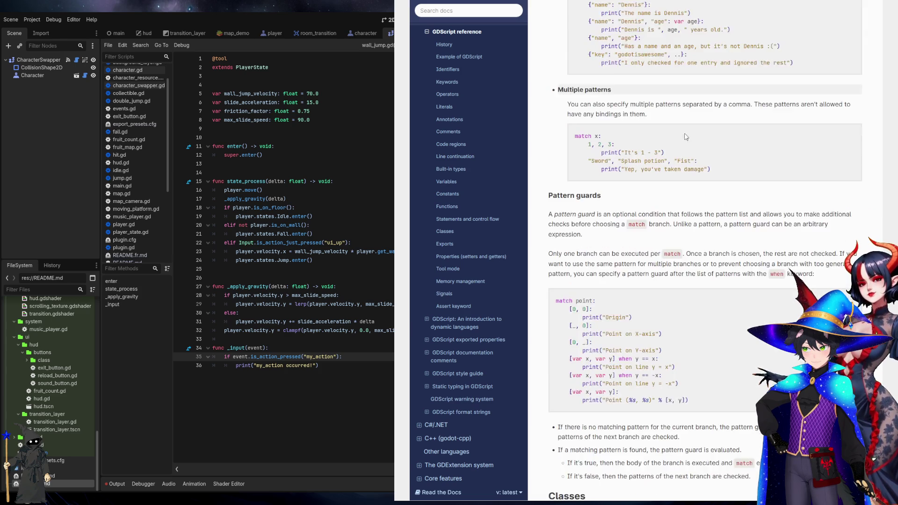
{"action": "scroll", "coordinate": [739, 196], "scroll_direction": "down", "scroll_amount": 4}
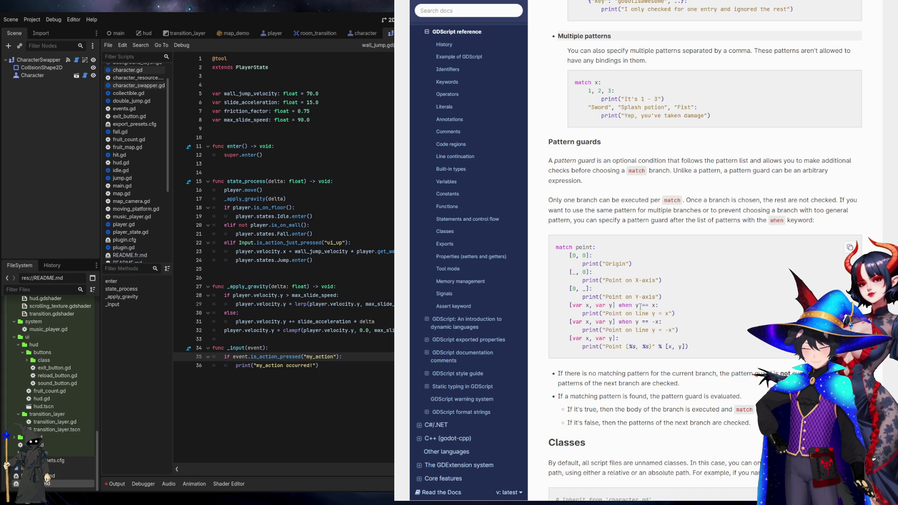
Check the y == x guard, scroll to Classes and Registering named classes, then switch to the editor
{"action": "mouse_move", "coordinate": [655, 306]}
{"action": "left_mouse_down"}
{"action": "mouse_move", "coordinate": [633, 313]}
{"action": "mouse_move", "coordinate": [635, 305]}
{"action": "mouse_move", "coordinate": [637, 322]}
{"action": "mouse_move", "coordinate": [664, 323]}
{"action": "left_mouse_up"}
{"action": "left_click", "coordinate": [662, 322]}
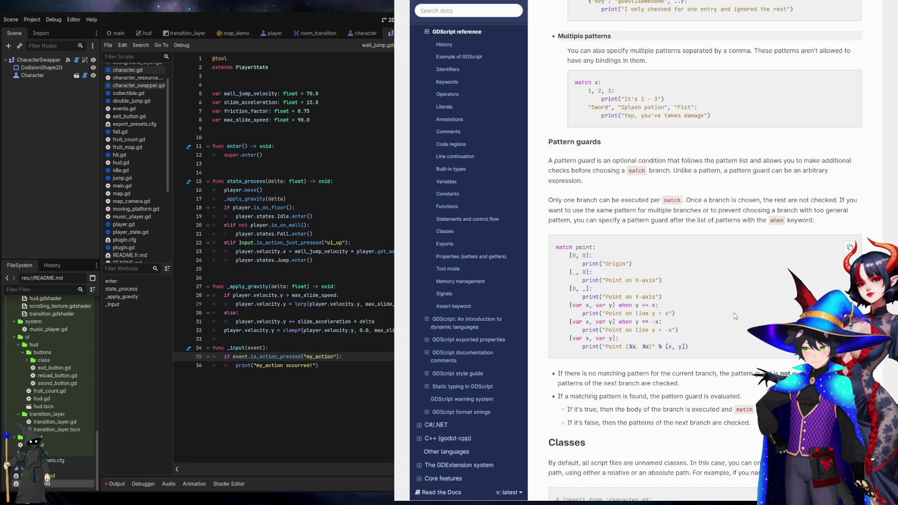
{"action": "scroll", "coordinate": [735, 316], "scroll_direction": "down", "scroll_amount": 7}
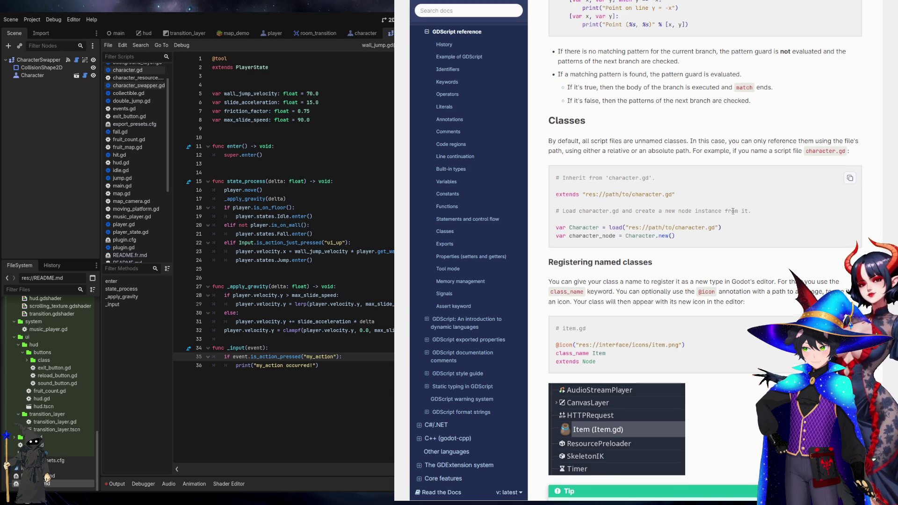
{"action": "scroll", "coordinate": [733, 212], "scroll_direction": "down", "scroll_amount": 2}
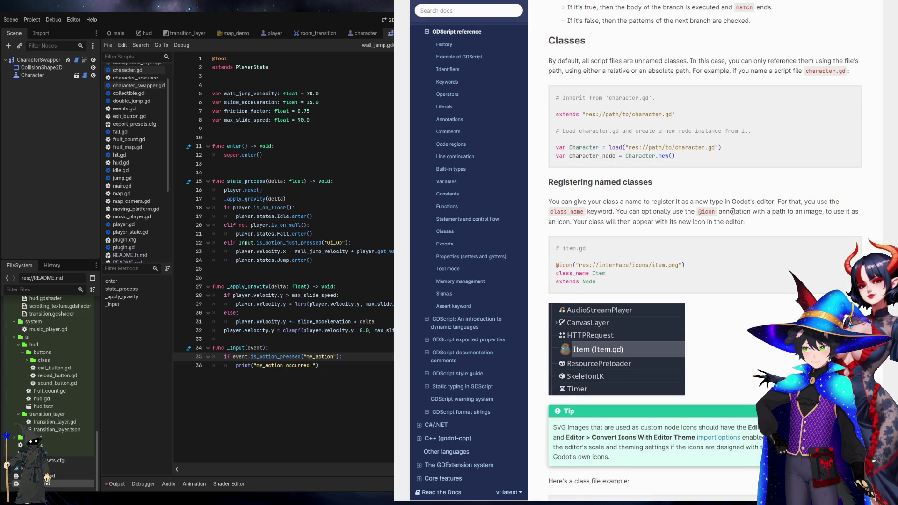
{"action": "scroll", "coordinate": [733, 211], "scroll_direction": "down", "scroll_amount": 2}
{"action": "double_click", "coordinate": [569, 34]}
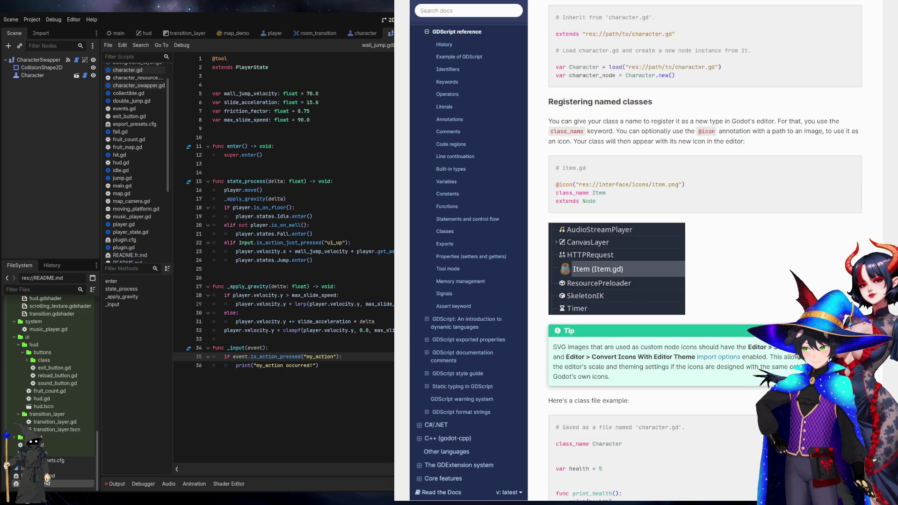
{"action": "key", "text": "alt+Tab"}
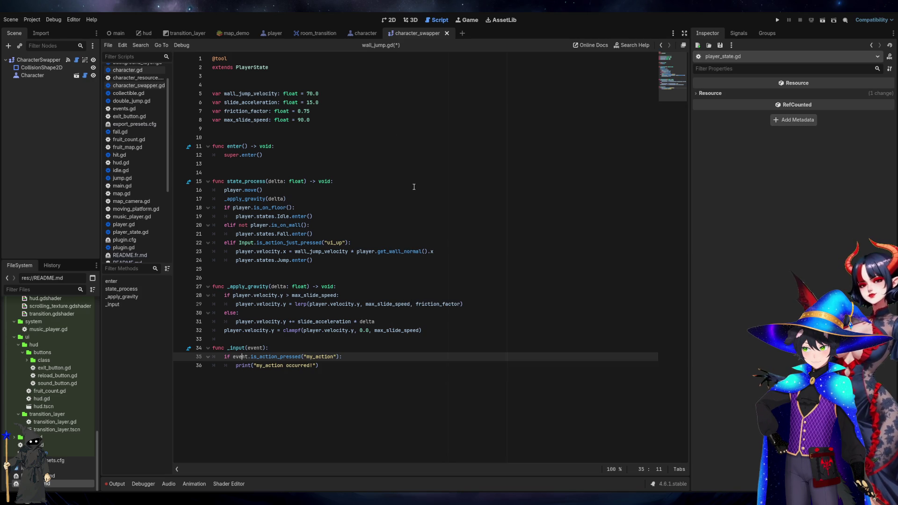
Look over the friction_factor declaration and the wall-jump state's lines 19–24 in wall_jump.gd
{"action": "left_click", "coordinate": [220, 58]}
{"action": "left_click", "coordinate": [383, 110]}
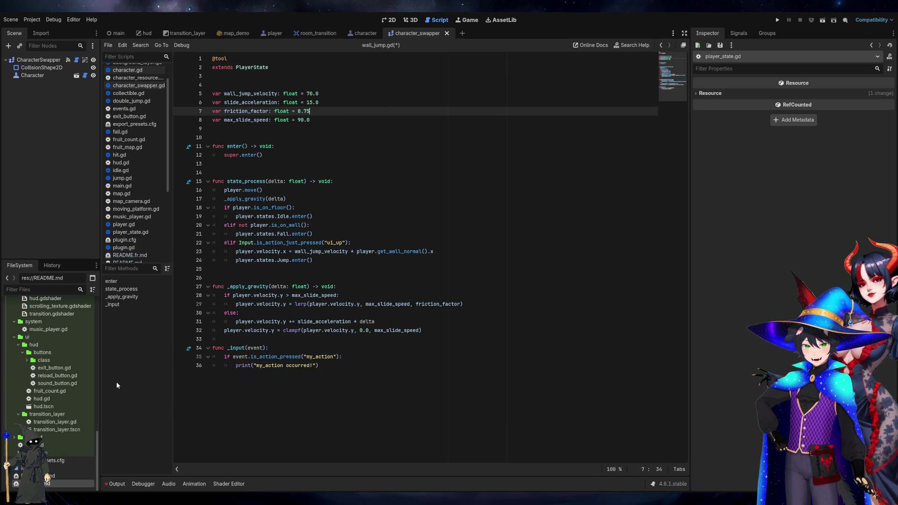
{"action": "left_click", "coordinate": [350, 257]}
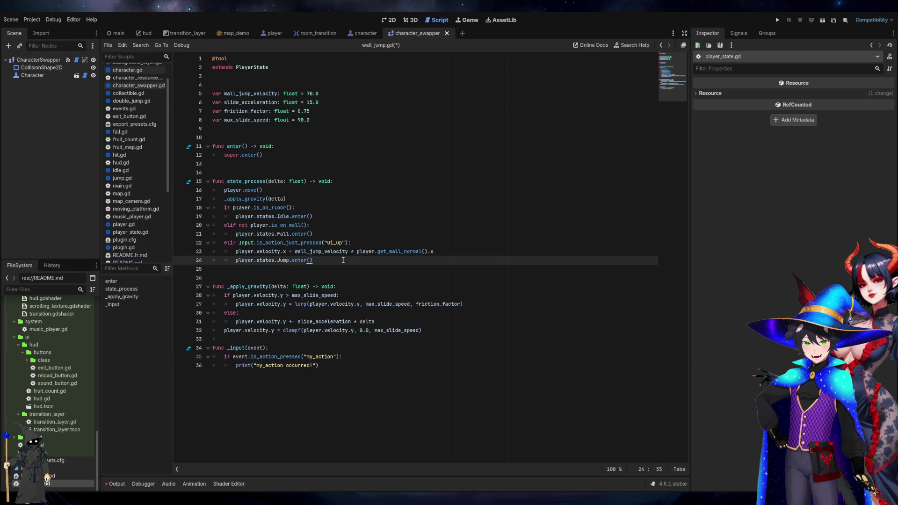
{"action": "left_click", "coordinate": [309, 267]}
{"action": "key", "text": "Up"}
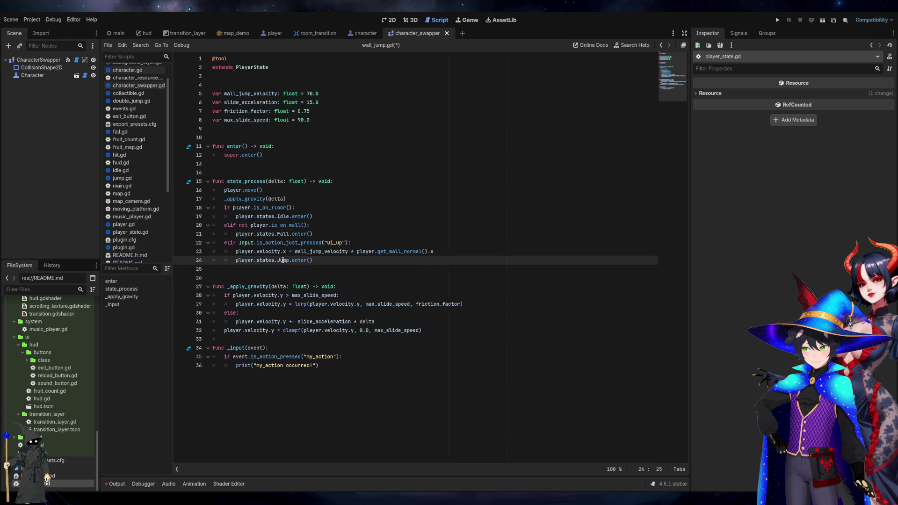
{"action": "left_click", "coordinate": [241, 252]}
{"action": "left_click", "coordinate": [277, 262]}
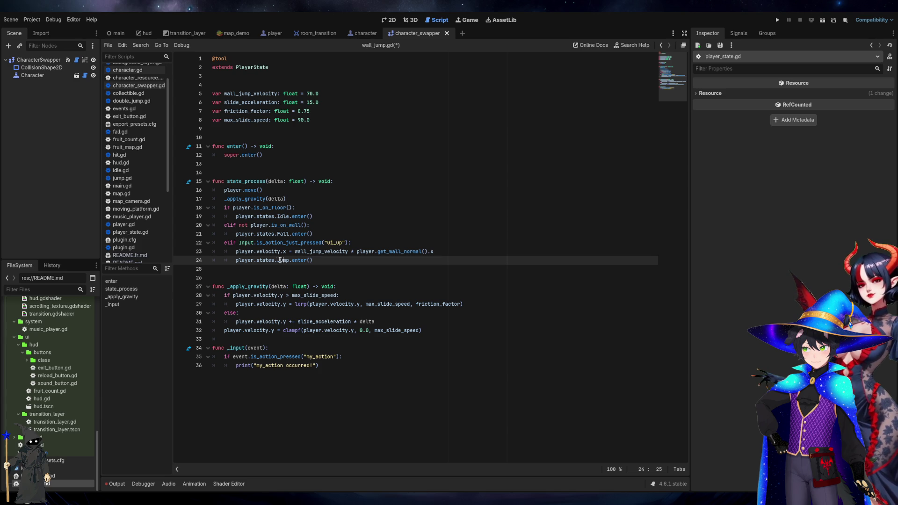
{"action": "key", "text": "Left"}
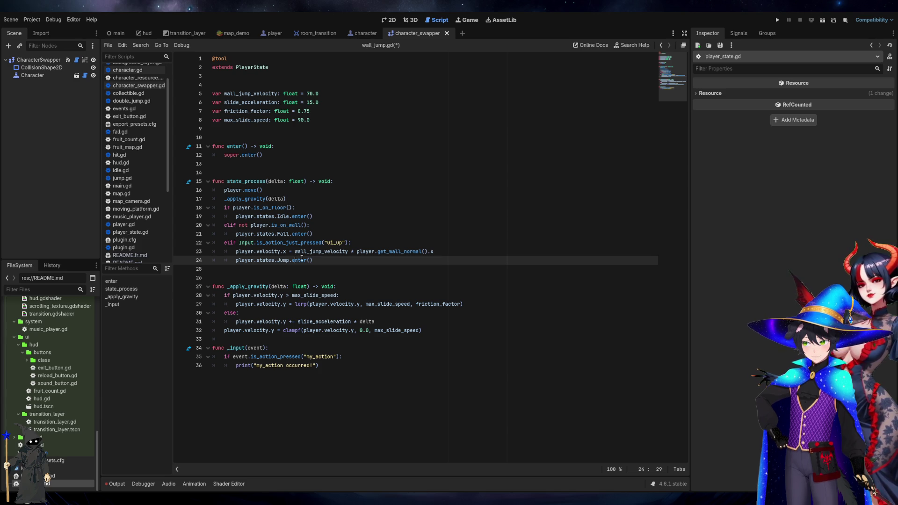
{"action": "left_click", "coordinate": [289, 234]}
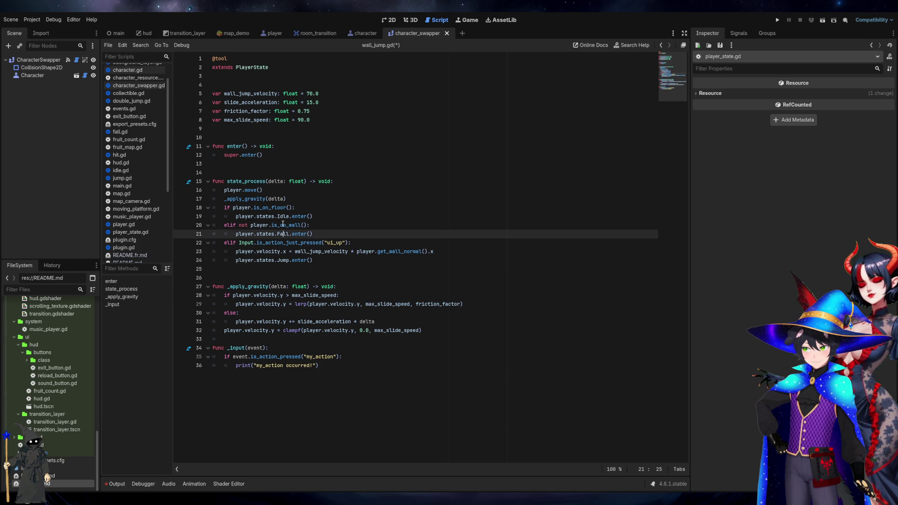
{"action": "left_click", "coordinate": [283, 224]}
{"action": "left_click", "coordinate": [283, 217]}
Inspect the player.states.Jump.enter() call on line 24, then bring up the GDScript docs
{"action": "left_click", "coordinate": [301, 261]}
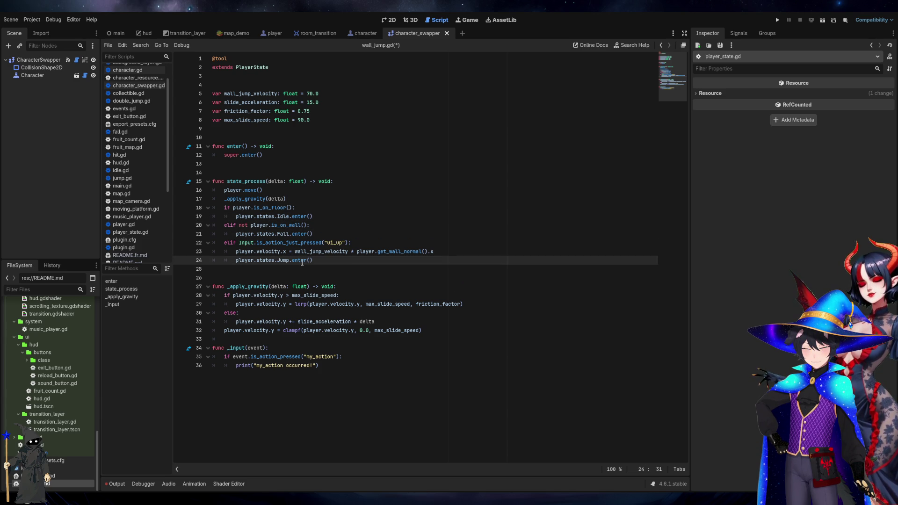
{"action": "left_click", "coordinate": [287, 260]}
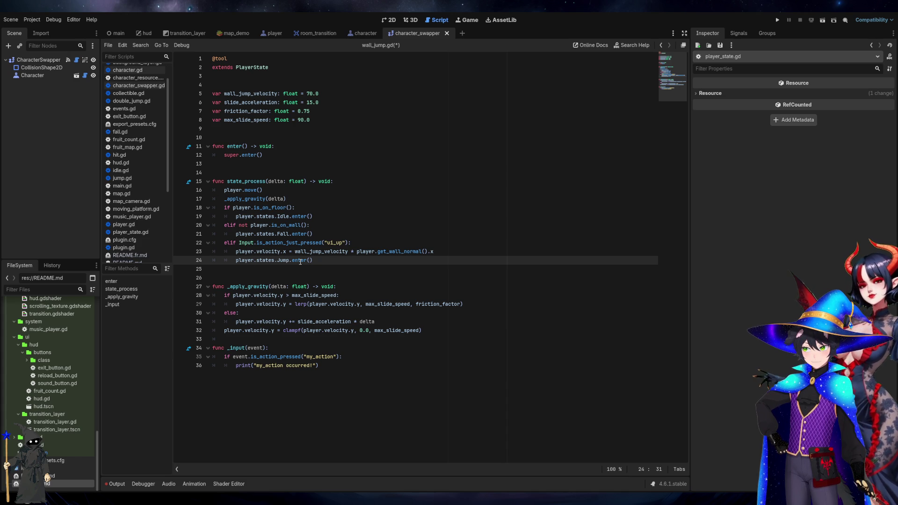
{"action": "left_click", "coordinate": [316, 262]}
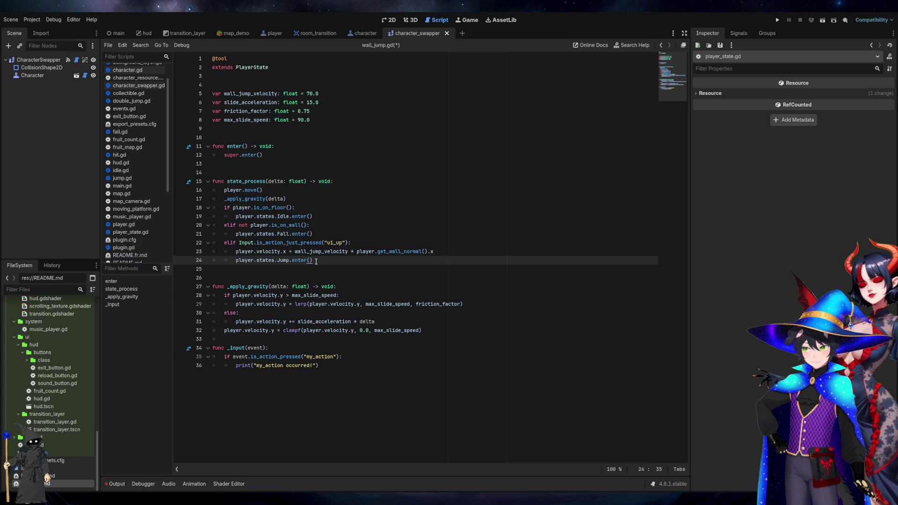
{"action": "left_click", "coordinate": [297, 260]}
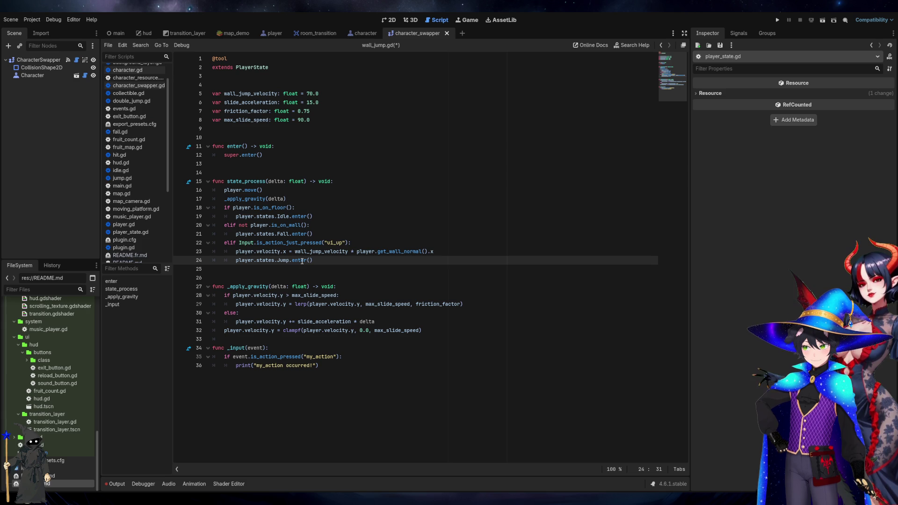
{"action": "triple_click", "coordinate": [301, 261]}
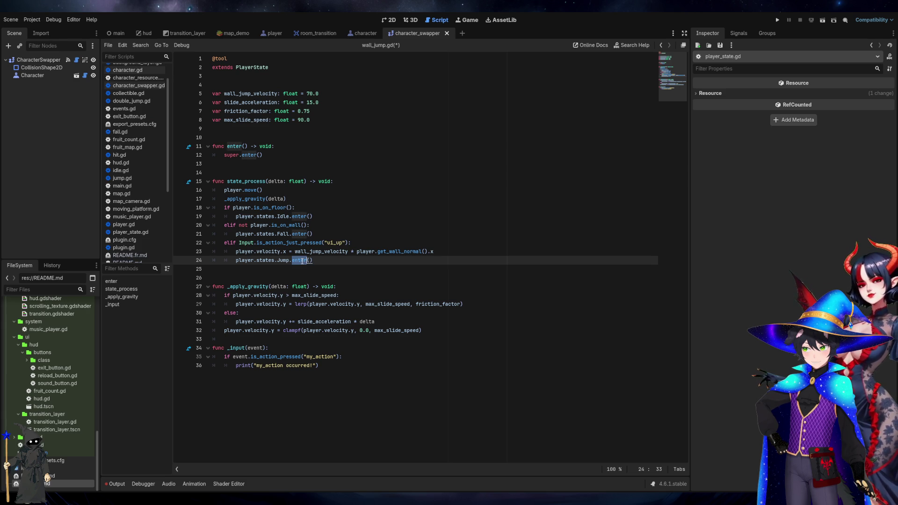
{"action": "key", "text": "Right"}
{"action": "double_click", "coordinate": [295, 261]}
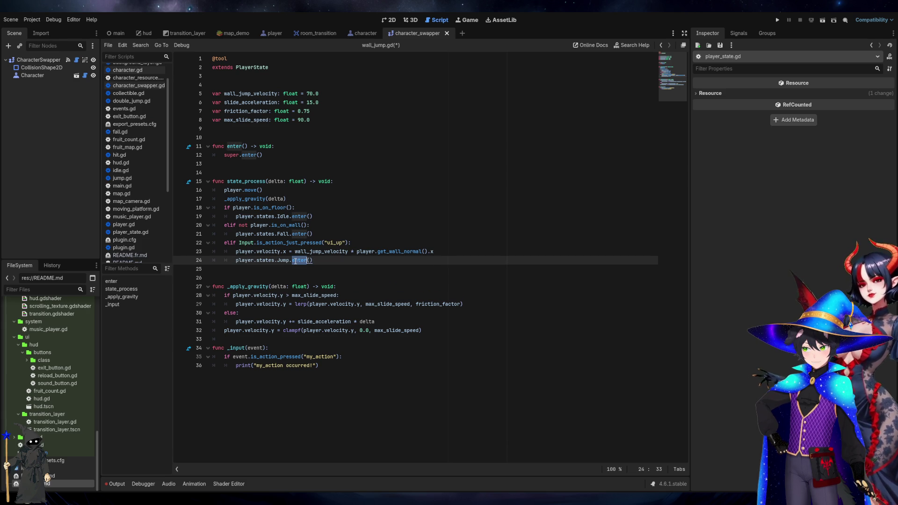
{"action": "left_click_drag", "start_coordinate": [313, 261], "coordinate": [236, 261]}
{"action": "left_click", "coordinate": [296, 260]}
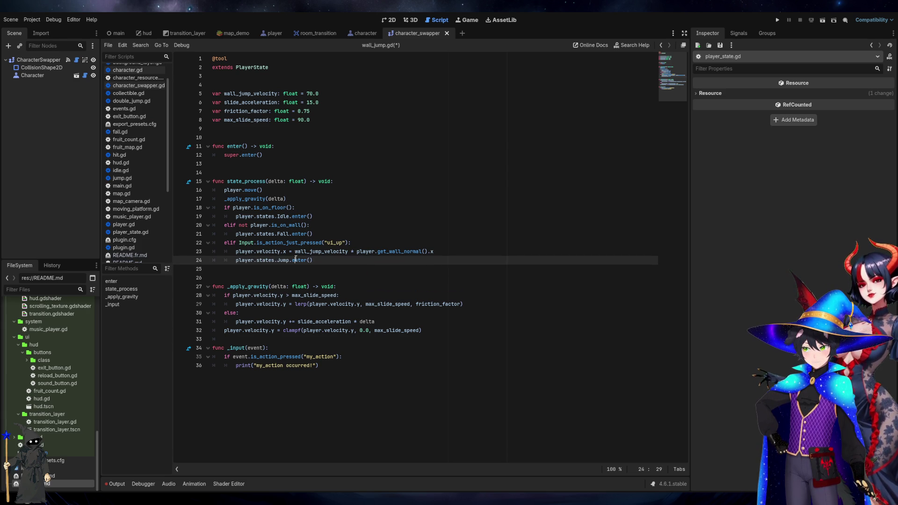
{"action": "left_click", "coordinate": [339, 266]}
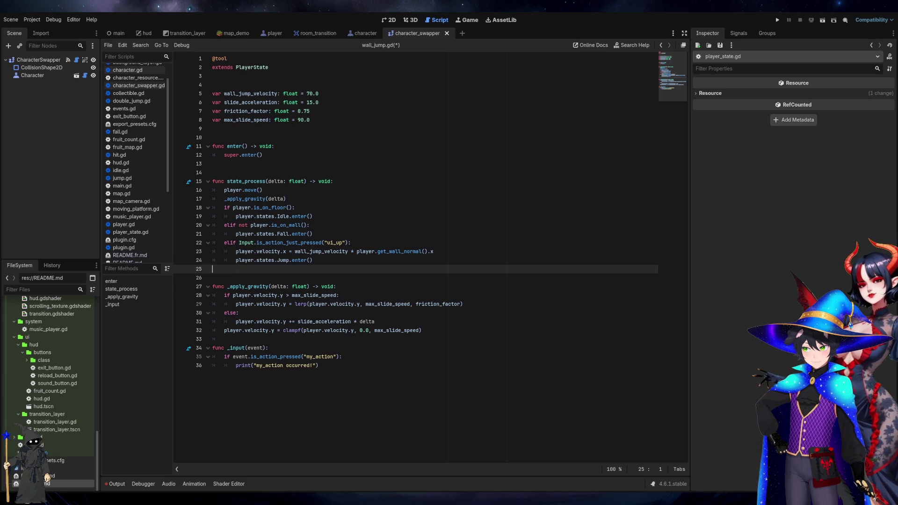
{"action": "key", "text": "alt+Tab"}
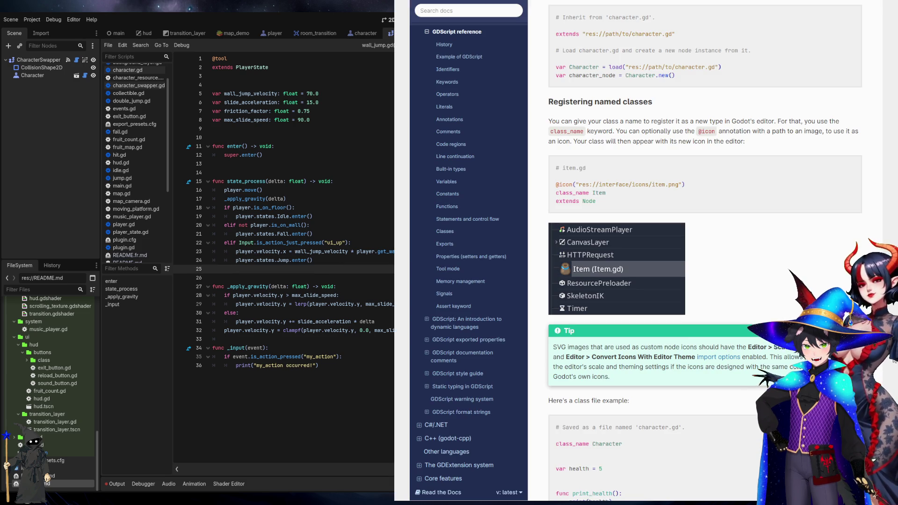
Go to the style guide's Naming conventions table: PascalCase classes, snake_case functions/variables/signals, CONSTANT_CASE constants
{"action": "left_click_drag", "start_coordinate": [894, 360], "coordinate": [884, 1]}
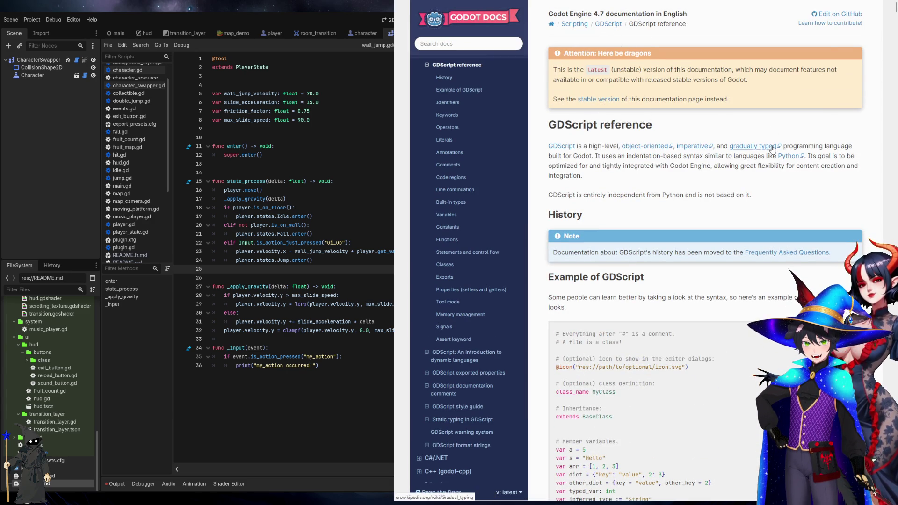
{"action": "left_click", "coordinate": [608, 24]}
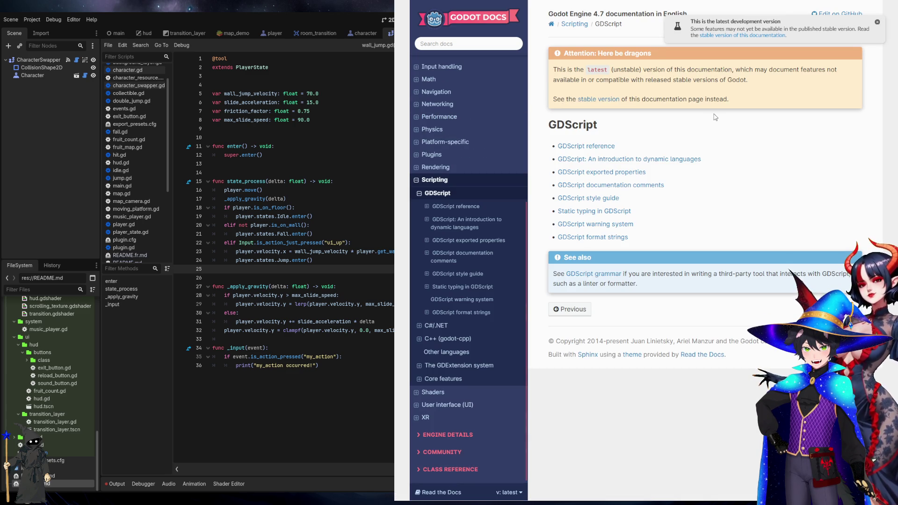
{"action": "key", "text": "alt+Left"}
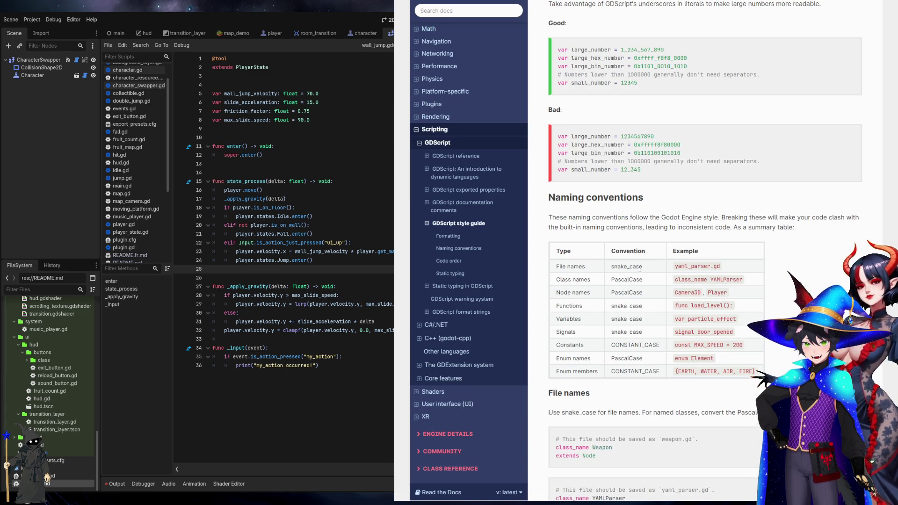
{"action": "double_click", "coordinate": [626, 280]}
{"action": "double_click", "coordinate": [625, 292]}
{"action": "double_click", "coordinate": [619, 305]}
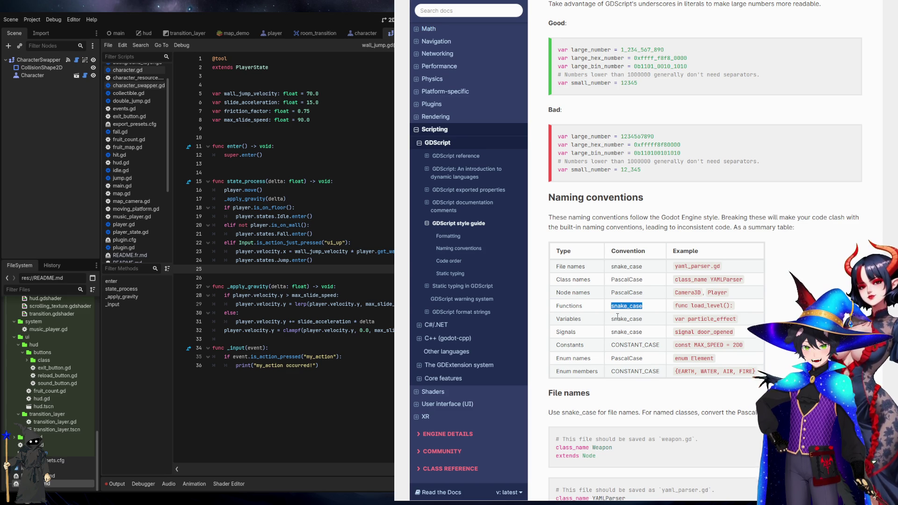
{"action": "double_click", "coordinate": [619, 318]}
{"action": "double_click", "coordinate": [618, 331]}
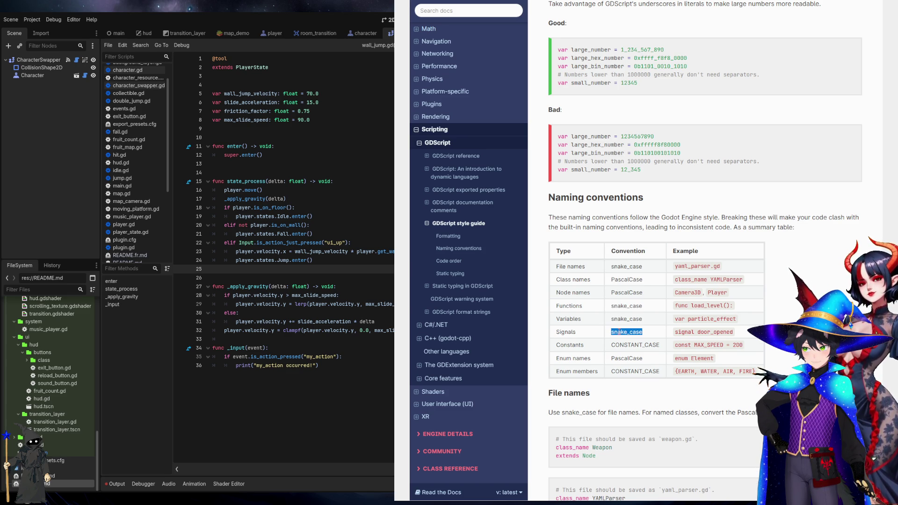
{"action": "double_click", "coordinate": [639, 345]}
{"action": "left_click", "coordinate": [627, 358]}
{"action": "double_click", "coordinate": [626, 371]}
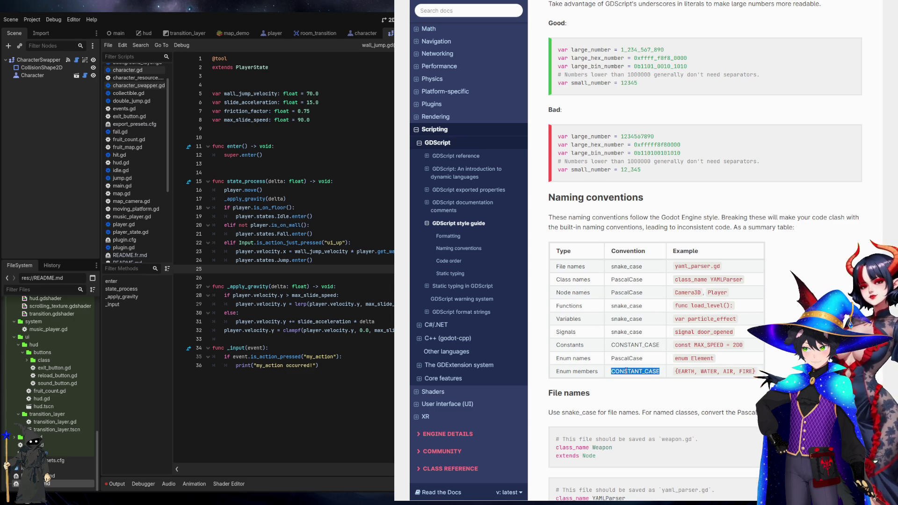
Read the function and variable naming rules, including the leading-underscore _recalculate_path example
{"action": "scroll", "coordinate": [626, 372], "scroll_direction": "down", "scroll_amount": 2}
{"action": "left_click", "coordinate": [611, 287]}
{"action": "double_click", "coordinate": [626, 277]}
{"action": "left_click", "coordinate": [625, 281]}
{"action": "scroll", "coordinate": [624, 283], "scroll_direction": "down", "scroll_amount": 1}
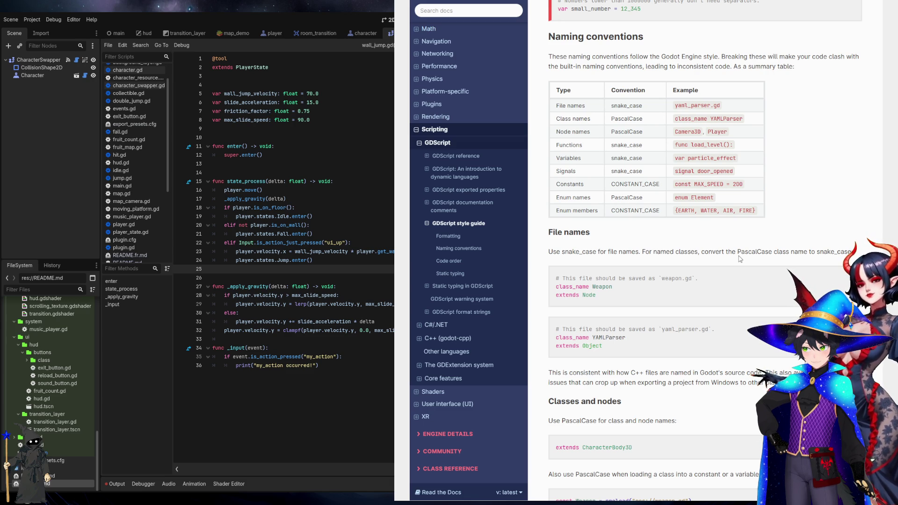
{"action": "scroll", "coordinate": [741, 258], "scroll_direction": "down", "scroll_amount": 4}
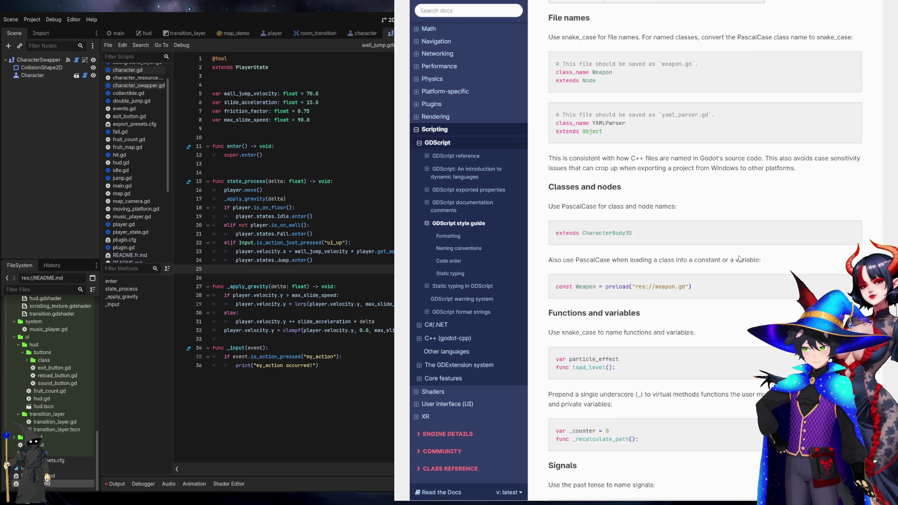
{"action": "scroll", "coordinate": [739, 259], "scroll_direction": "down", "scroll_amount": 3}
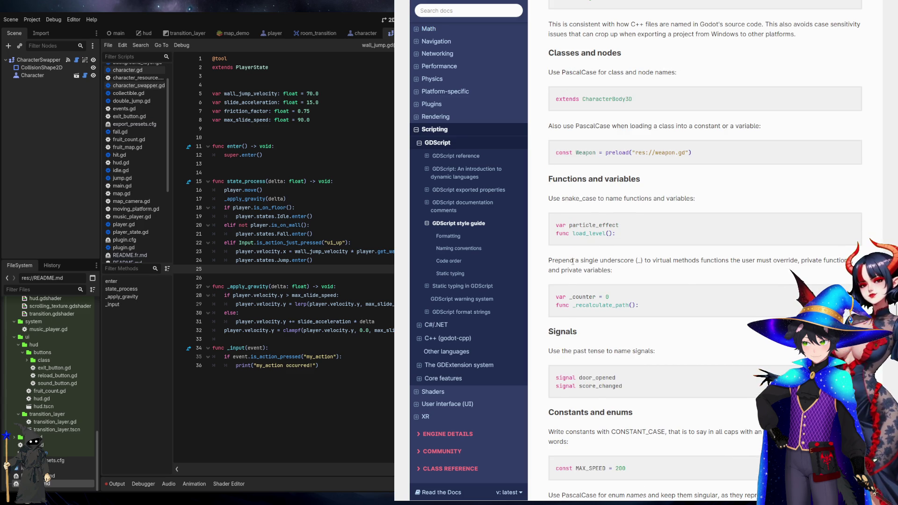
{"action": "mouse_move", "coordinate": [574, 261]}
{"action": "left_mouse_down"}
{"action": "mouse_move", "coordinate": [636, 270]}
{"action": "mouse_move", "coordinate": [795, 260]}
{"action": "mouse_move", "coordinate": [613, 271]}
{"action": "mouse_move", "coordinate": [848, 261]}
{"action": "left_mouse_up"}
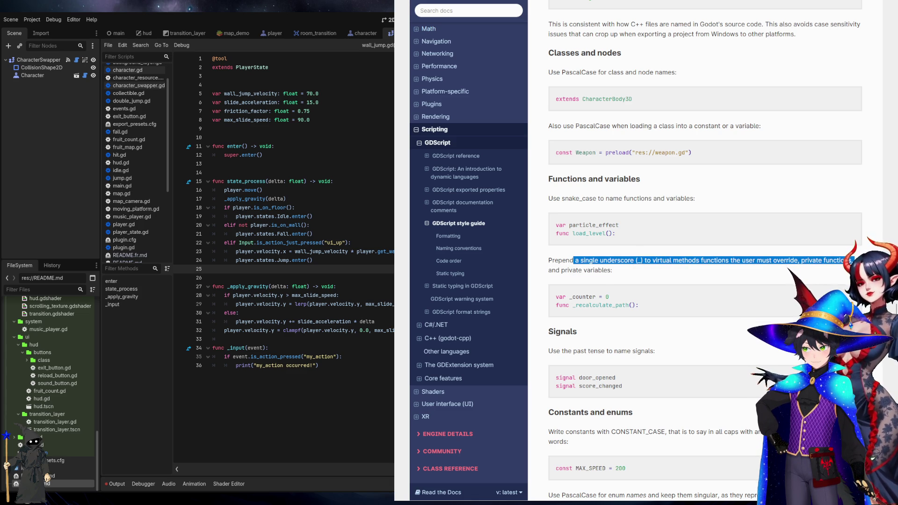
{"action": "left_click", "coordinate": [844, 276]}
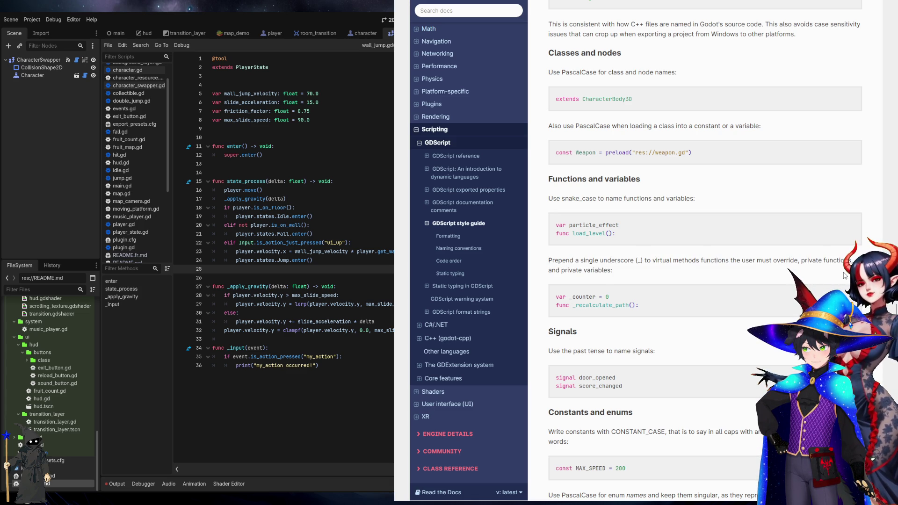
{"action": "triple_click", "coordinate": [586, 305]}
{"action": "left_click", "coordinate": [586, 305]}
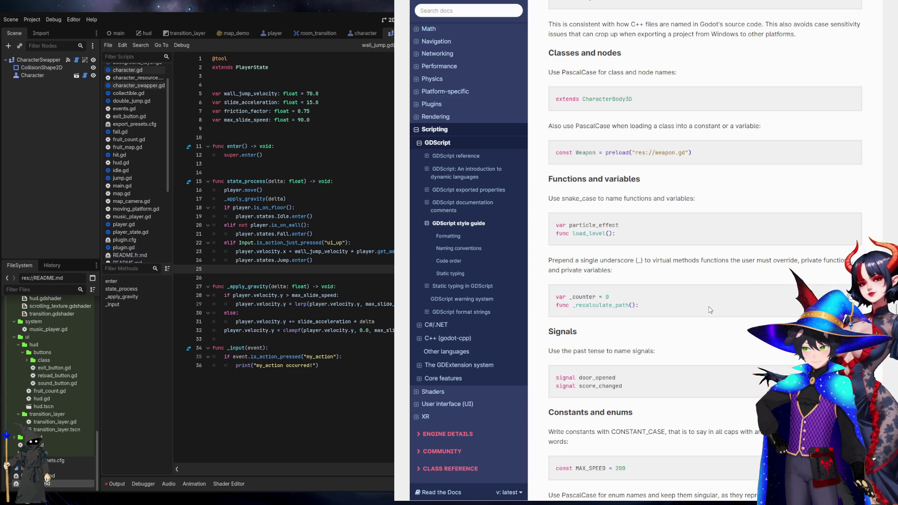
Review the past-tense signal naming rule, then return to the Godot editor
{"action": "scroll", "coordinate": [726, 272], "scroll_direction": "down", "scroll_amount": 2}
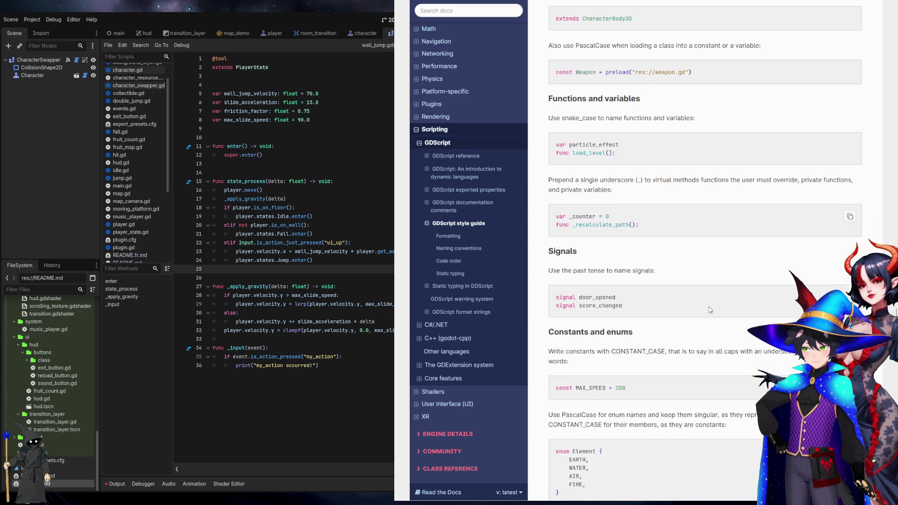
{"action": "triple_click", "coordinate": [726, 272]}
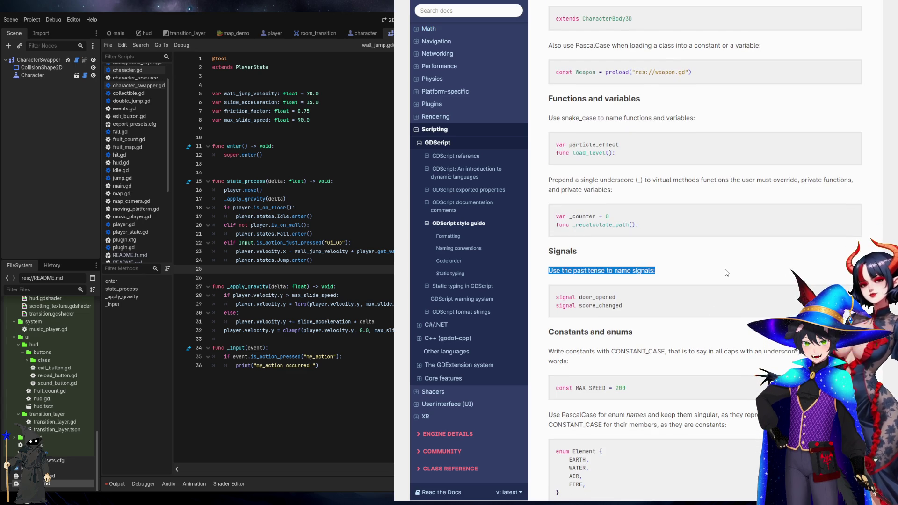
{"action": "double_click", "coordinate": [726, 272]}
{"action": "triple_click", "coordinate": [726, 272]}
{"action": "left_click", "coordinate": [726, 272]}
{"action": "scroll", "coordinate": [727, 272], "scroll_direction": "down", "scroll_amount": 2}
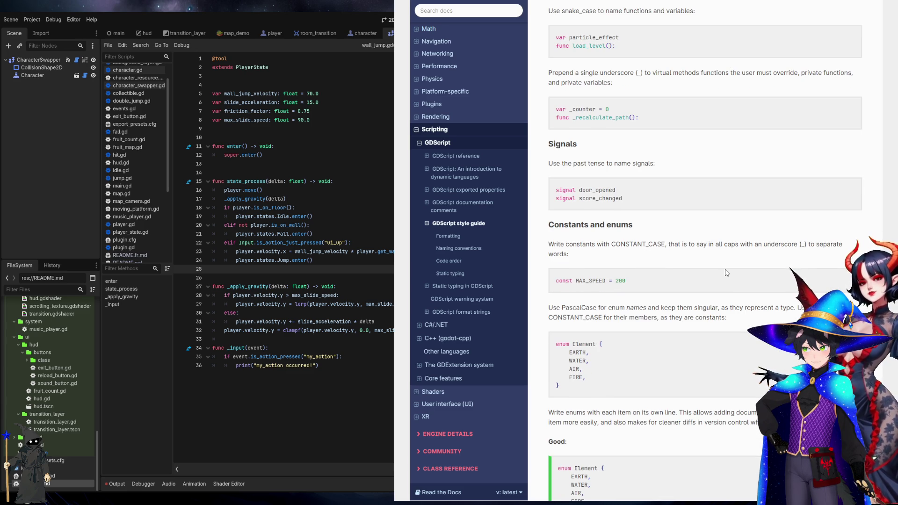
{"action": "key", "text": "alt+Tab"}
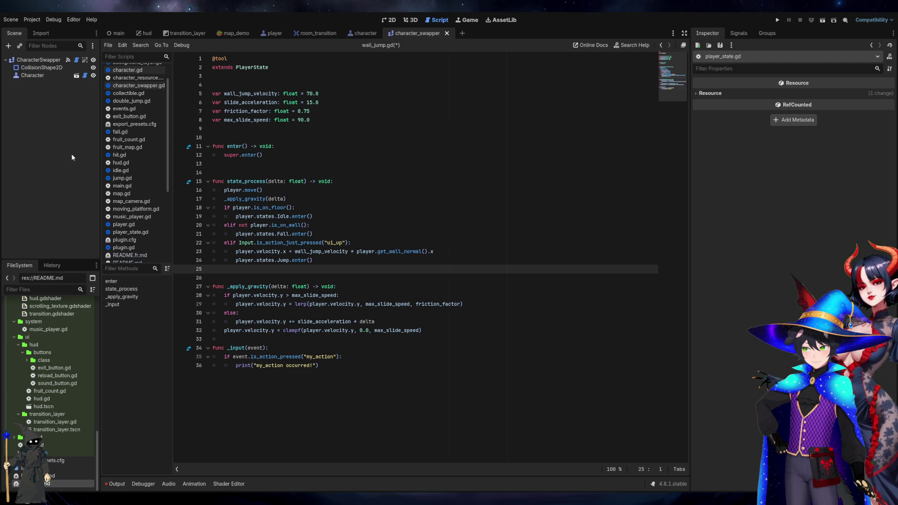
Check events.gd's signals fruit_collected, transition_finished, room_changed and sound_button_pressed, then return to the style guide
{"action": "scroll", "coordinate": [139, 203], "scroll_direction": "down", "scroll_amount": 5}
{"action": "scroll", "coordinate": [139, 203], "scroll_direction": "up", "scroll_amount": 5}
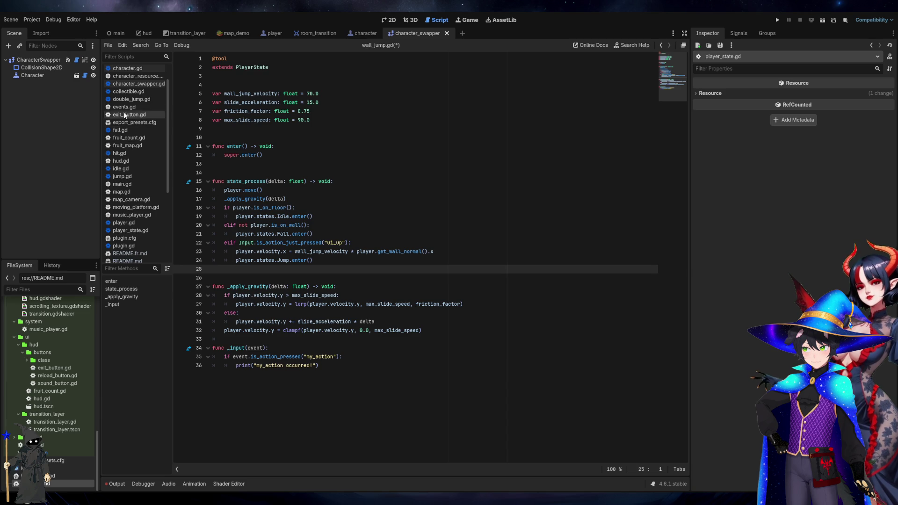
{"action": "left_click", "coordinate": [124, 107]}
{"action": "left_click", "coordinate": [230, 94]}
{"action": "left_click", "coordinate": [244, 111]}
{"action": "left_click", "coordinate": [246, 129]}
{"action": "left_click", "coordinate": [248, 147]}
{"action": "double_click", "coordinate": [247, 147]}
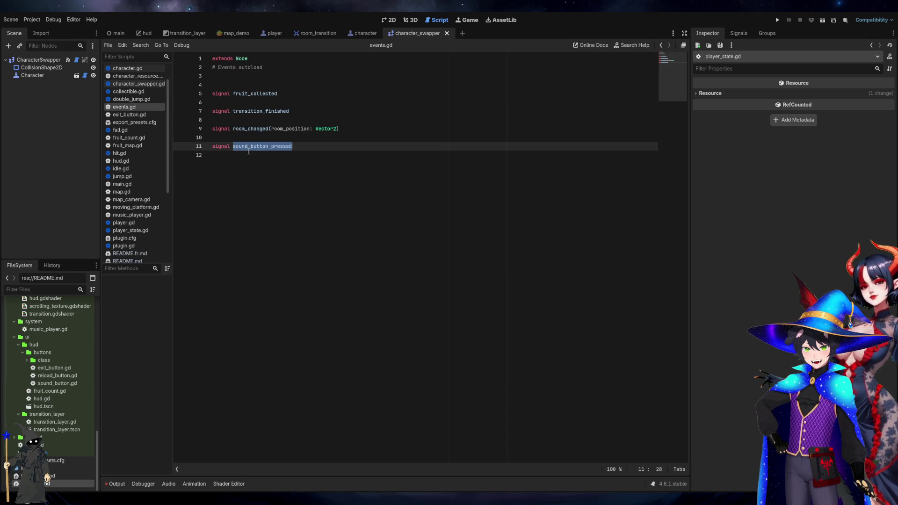
{"action": "left_click", "coordinate": [547, 382]}
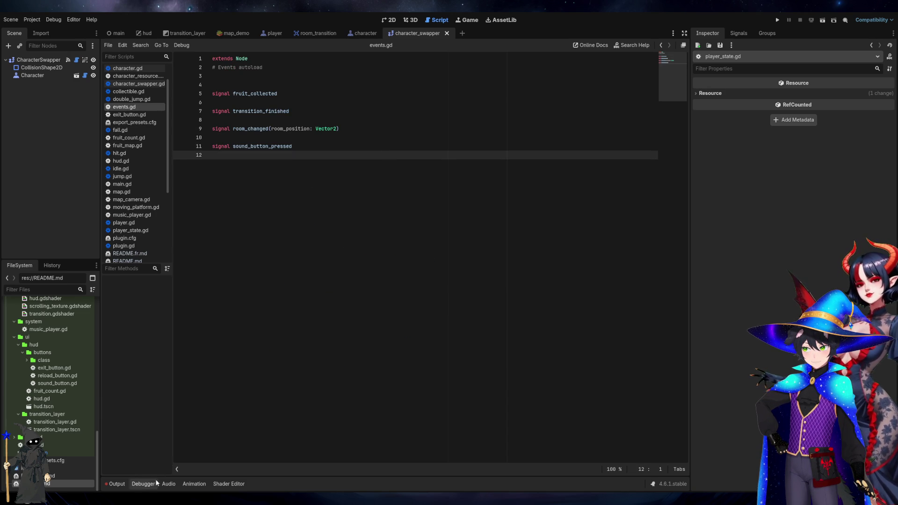
{"action": "key", "text": "alt+Tab"}
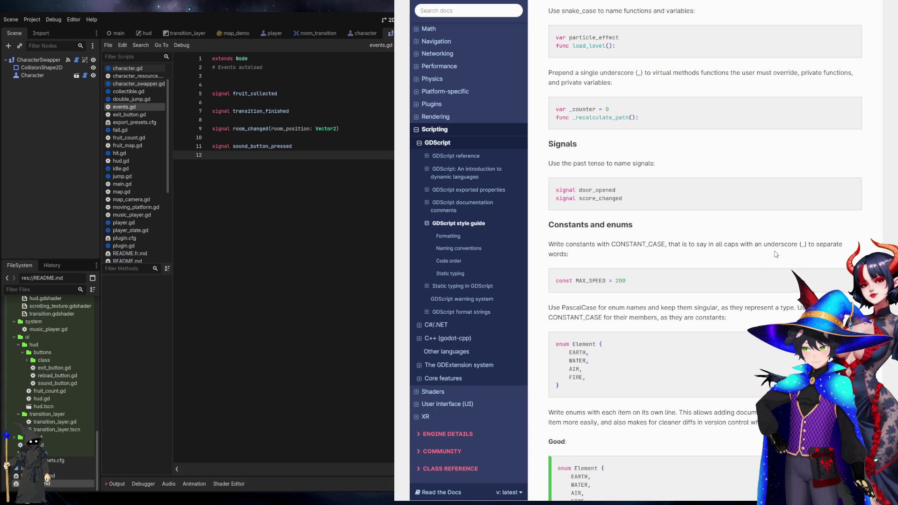
Look over the const MAX_SPEED example in the style guide's Code order section
{"action": "scroll", "coordinate": [776, 254], "scroll_direction": "down", "scroll_amount": 3}
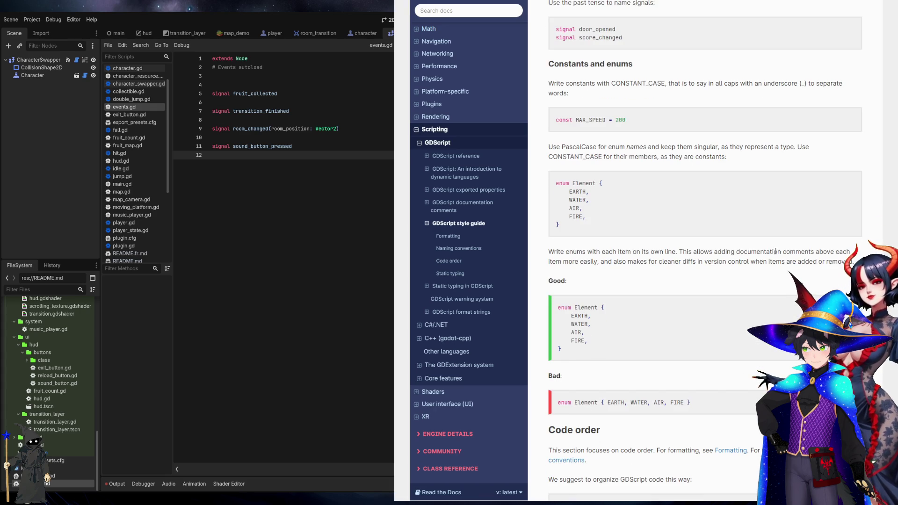
{"action": "left_click_drag", "start_coordinate": [556, 119], "coordinate": [608, 119]}
{"action": "left_click", "coordinate": [732, 131]}
{"action": "triple_click", "coordinate": [591, 120]}
{"action": "double_click", "coordinate": [597, 120]}
{"action": "left_click", "coordinate": [748, 117]}
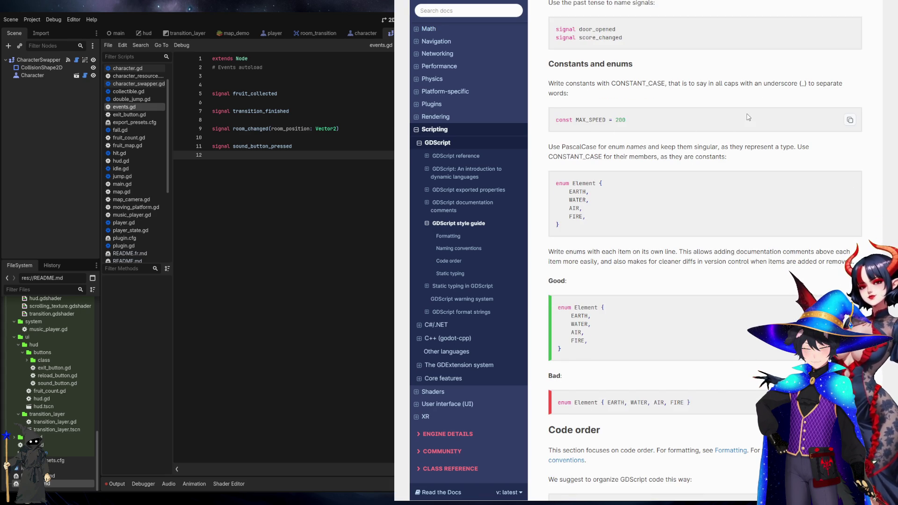
Scroll past Class declaration and Signals and properties to the methods example with _init and _ready
{"action": "scroll", "coordinate": [689, 270], "scroll_direction": "down", "scroll_amount": 5}
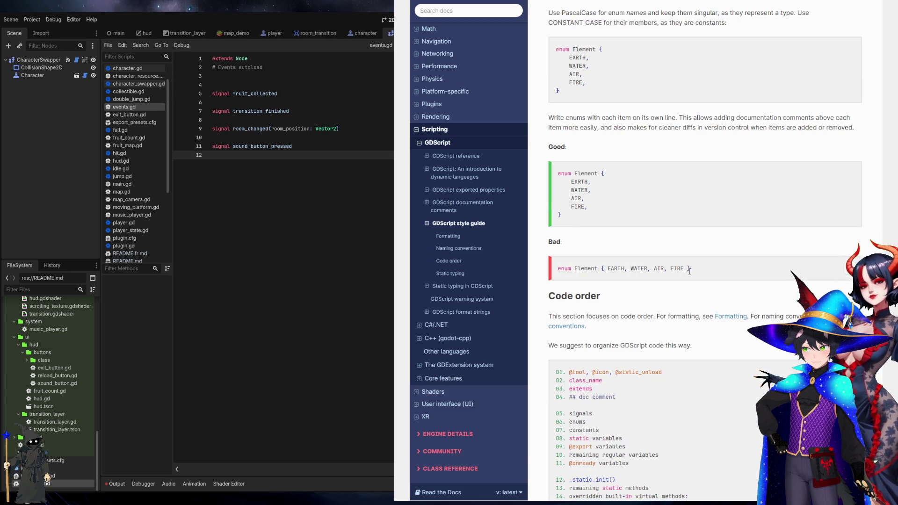
{"action": "scroll", "coordinate": [690, 271], "scroll_direction": "down", "scroll_amount": 3}
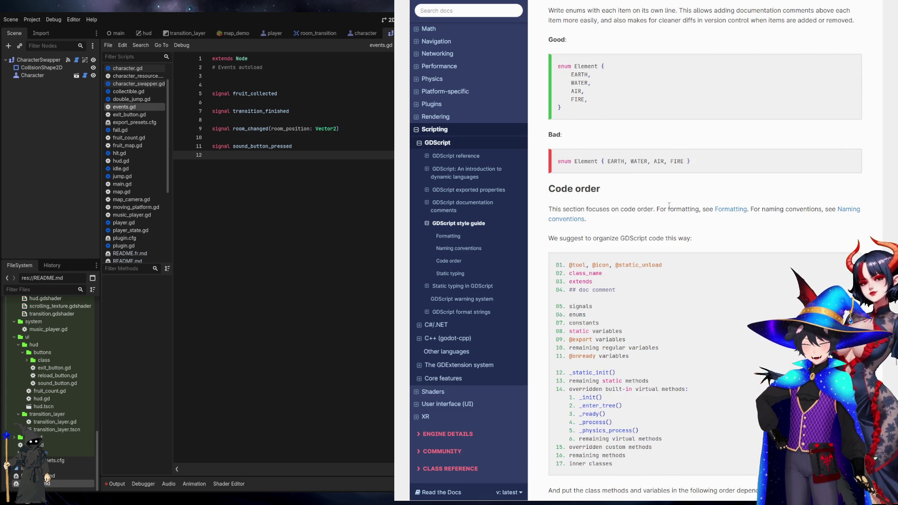
{"action": "scroll", "coordinate": [691, 262], "scroll_direction": "down", "scroll_amount": 2}
{"action": "scroll", "coordinate": [693, 231], "scroll_direction": "down", "scroll_amount": 15}
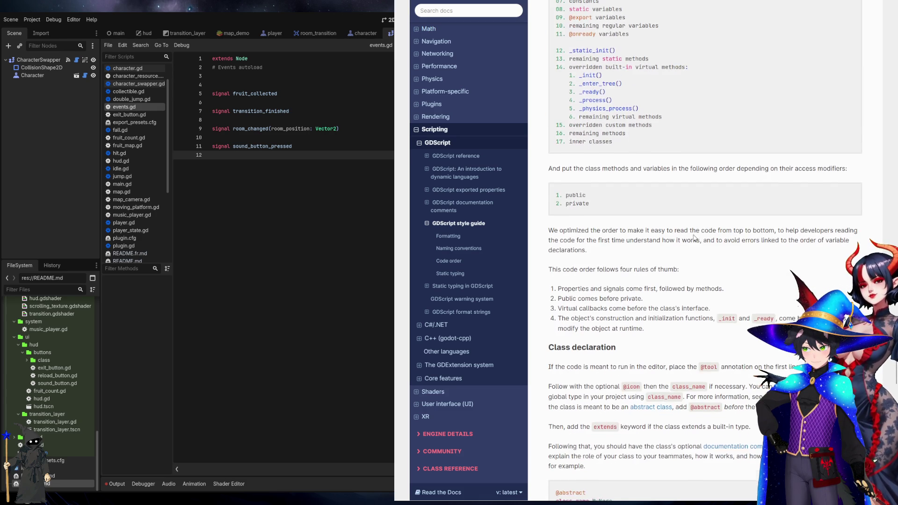
{"action": "scroll", "coordinate": [694, 238], "scroll_direction": "down", "scroll_amount": 2}
{"action": "scroll", "coordinate": [695, 238], "scroll_direction": "up", "scroll_amount": 1}
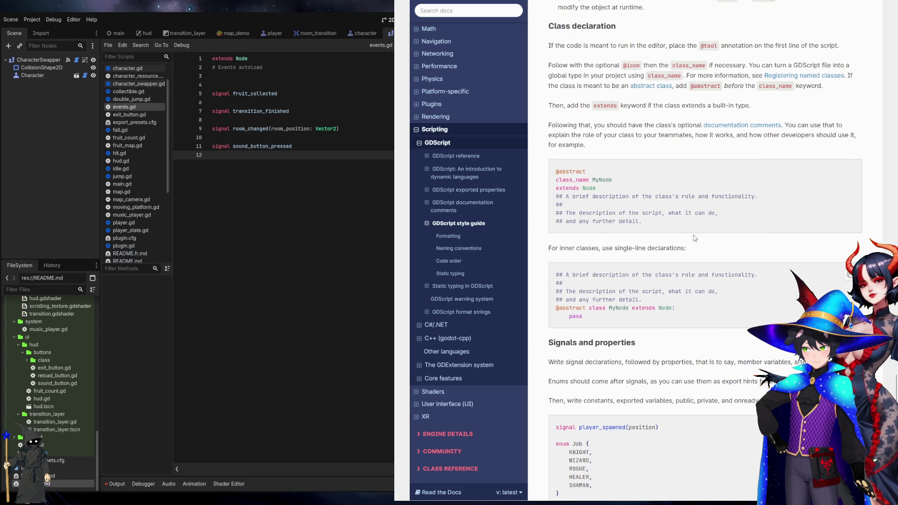
{"action": "scroll", "coordinate": [695, 238], "scroll_direction": "down", "scroll_amount": 7}
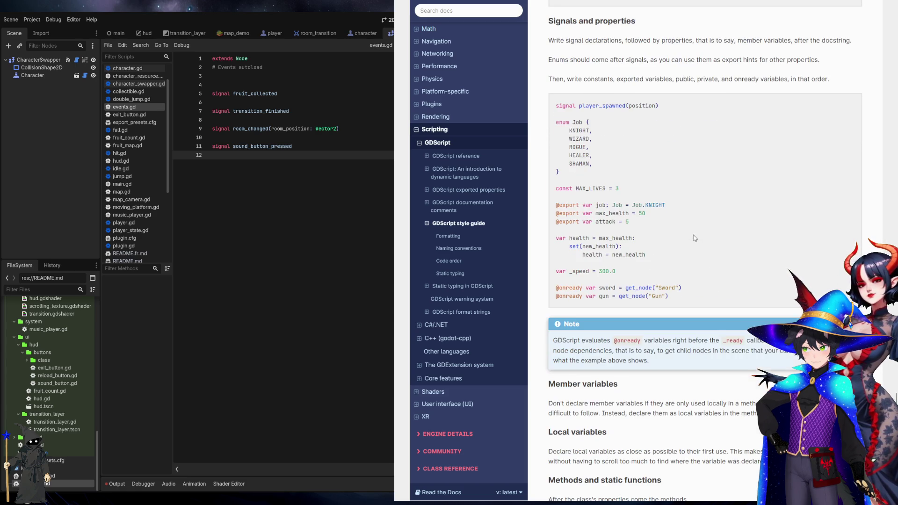
{"action": "scroll", "coordinate": [695, 238], "scroll_direction": "down", "scroll_amount": 3}
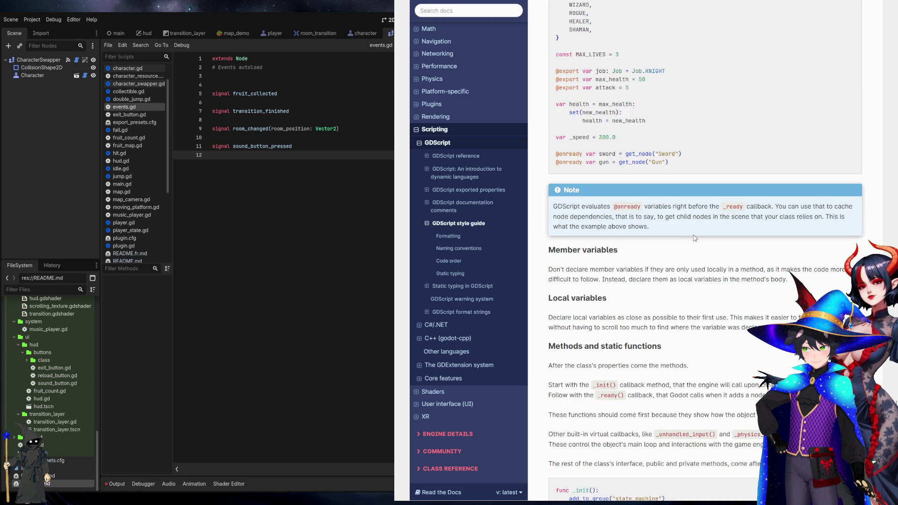
{"action": "scroll", "coordinate": [694, 238], "scroll_direction": "down", "scroll_amount": 3}
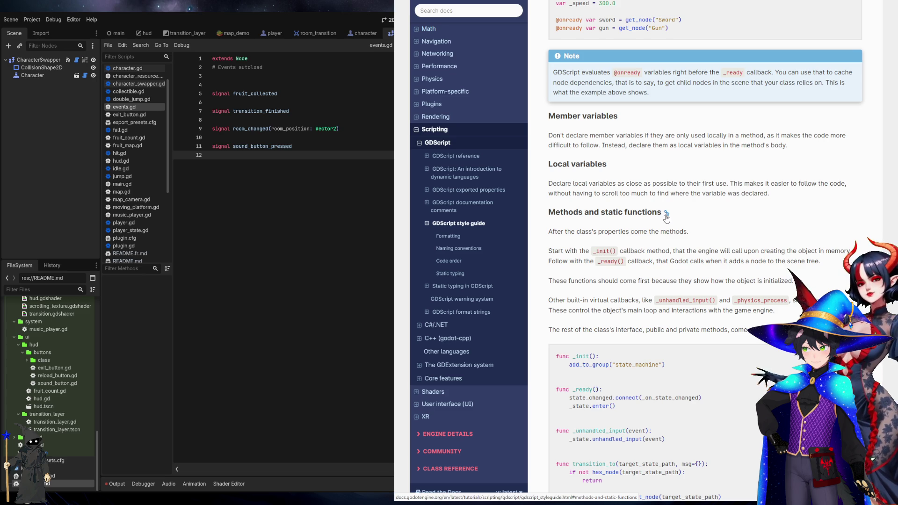
{"action": "scroll", "coordinate": [723, 262], "scroll_direction": "down", "scroll_amount": 2}
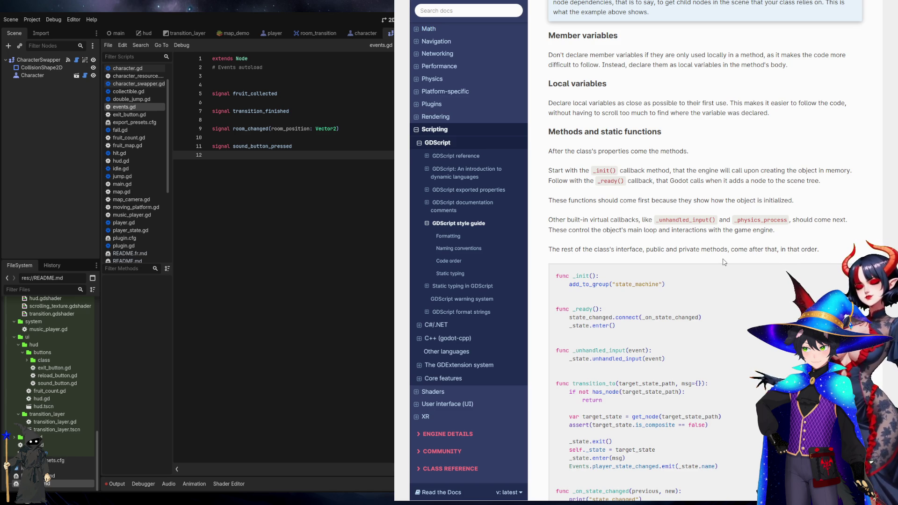
{"action": "scroll", "coordinate": [677, 228], "scroll_direction": "down", "scroll_amount": 4}
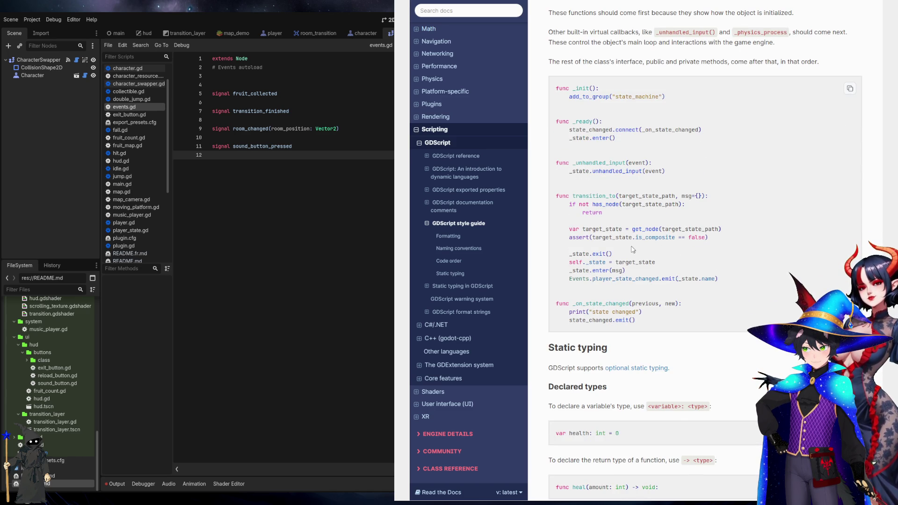
Scroll to Static typing's Inferred types and highlight the complex_function() example line
{"action": "scroll", "coordinate": [621, 266], "scroll_direction": "up", "scroll_amount": 1}
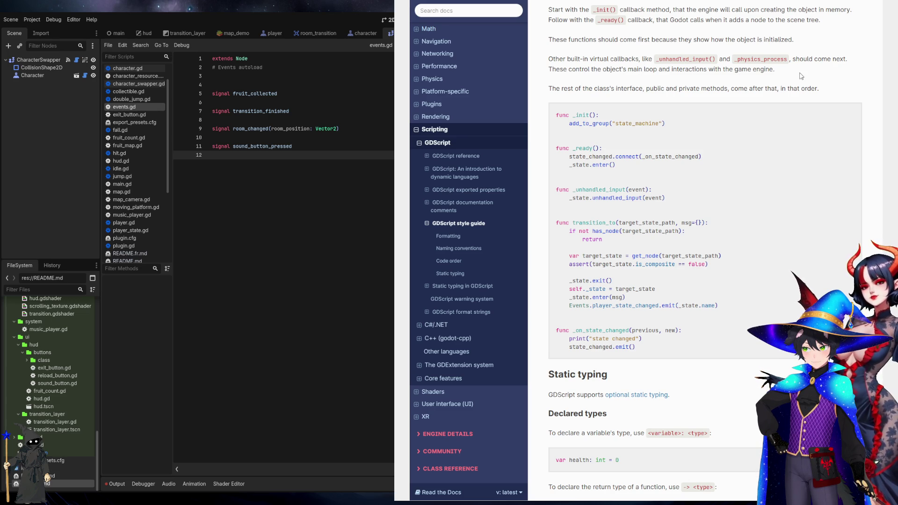
{"action": "scroll", "coordinate": [801, 77], "scroll_direction": "down", "scroll_amount": 3}
{"action": "scroll", "coordinate": [793, 161], "scroll_direction": "down", "scroll_amount": 3}
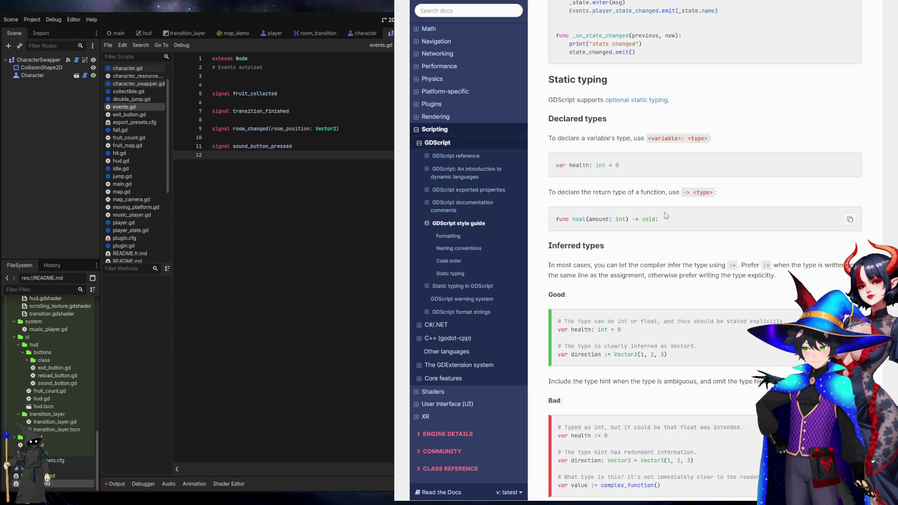
{"action": "scroll", "coordinate": [666, 216], "scroll_direction": "down", "scroll_amount": 2}
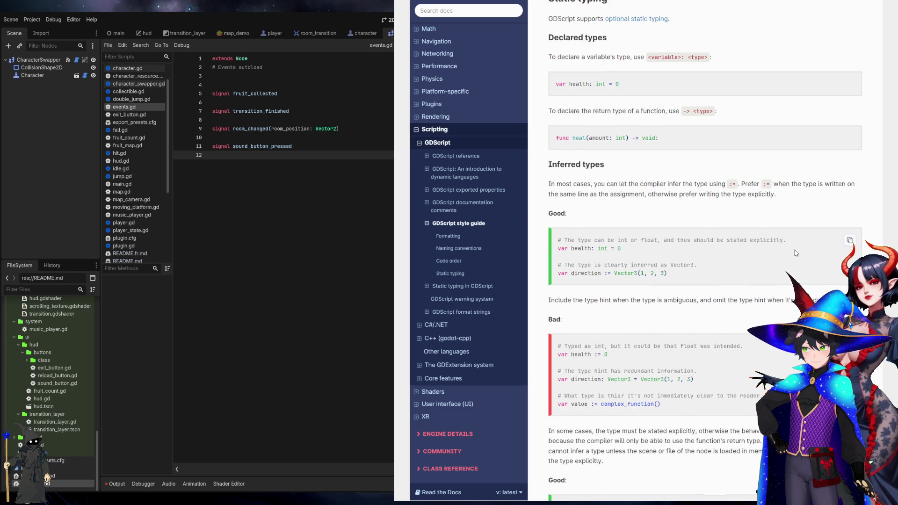
{"action": "scroll", "coordinate": [796, 253], "scroll_direction": "down", "scroll_amount": 2}
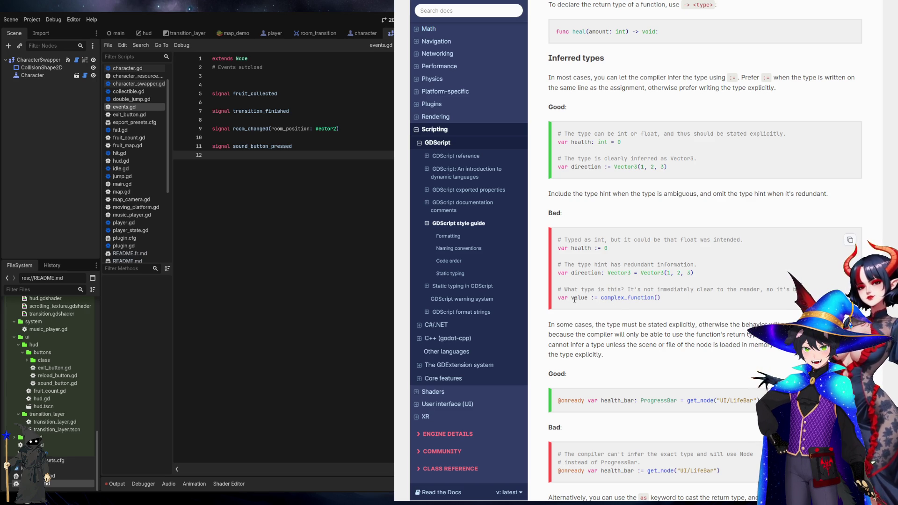
{"action": "left_click_drag", "start_coordinate": [570, 297], "coordinate": [705, 309]}
{"action": "left_click", "coordinate": [704, 309]}
Examine the typed ProgressBar get_node("UI/LifeBar") examples, then scroll to the User-contributed notes
{"action": "scroll", "coordinate": [705, 309], "scroll_direction": "down", "scroll_amount": 3}
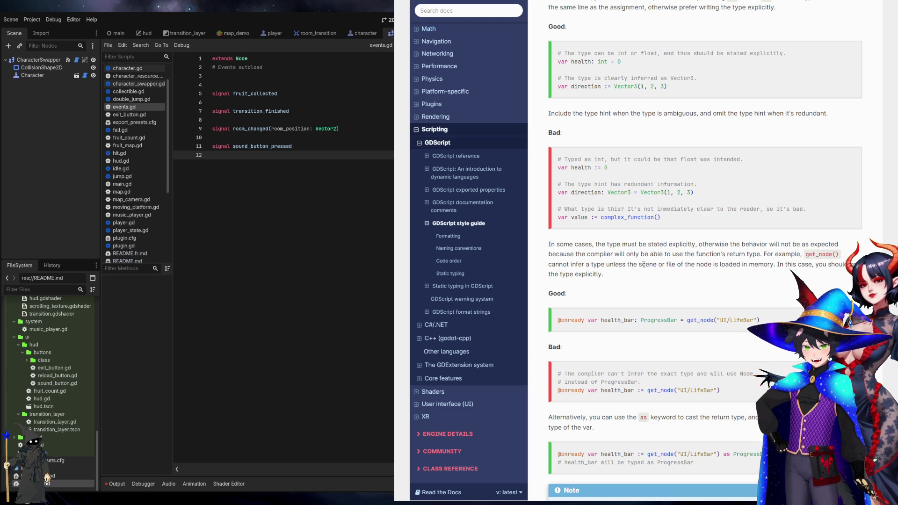
{"action": "scroll", "coordinate": [610, 268], "scroll_direction": "down", "scroll_amount": 1}
{"action": "scroll", "coordinate": [655, 281], "scroll_direction": "down", "scroll_amount": 3}
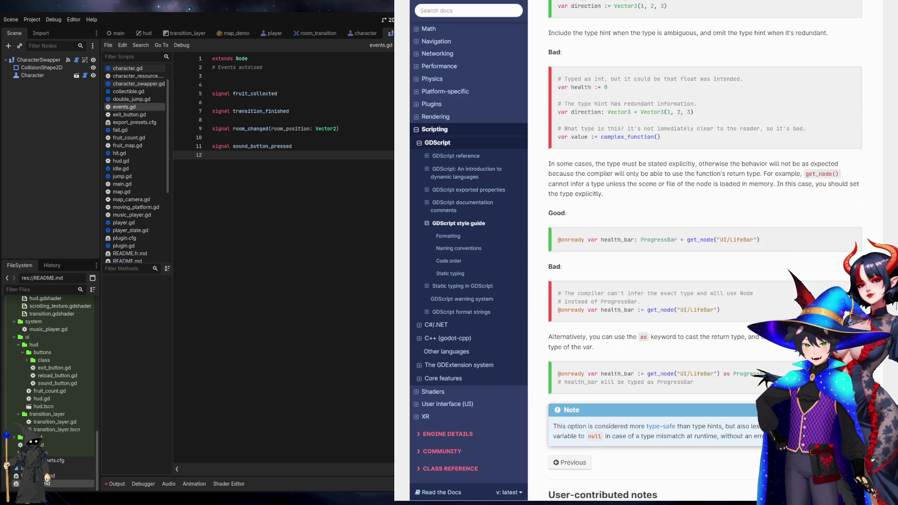
{"action": "double_click", "coordinate": [659, 239]}
{"action": "left_click", "coordinate": [689, 240]}
{"action": "left_click_drag", "start_coordinate": [688, 240], "coordinate": [760, 240]}
{"action": "left_click", "coordinate": [825, 246]}
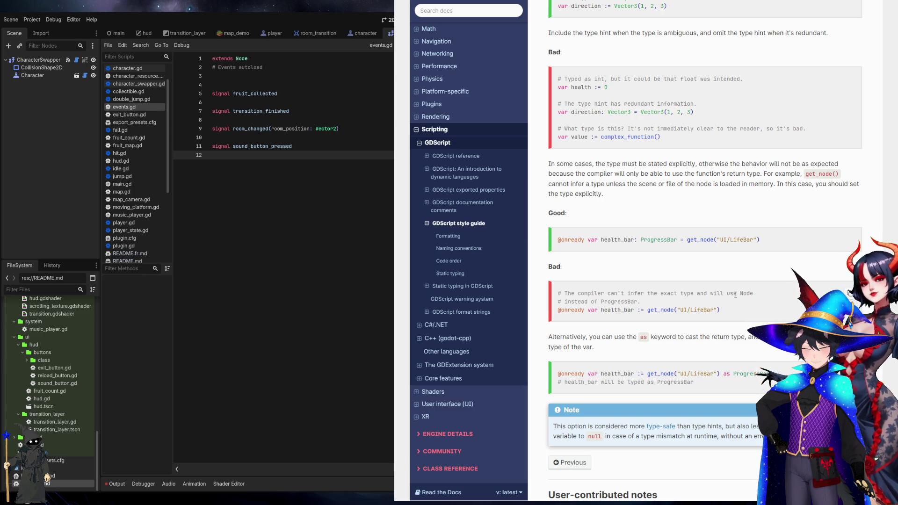
{"action": "scroll", "coordinate": [735, 294], "scroll_direction": "down", "scroll_amount": 3}
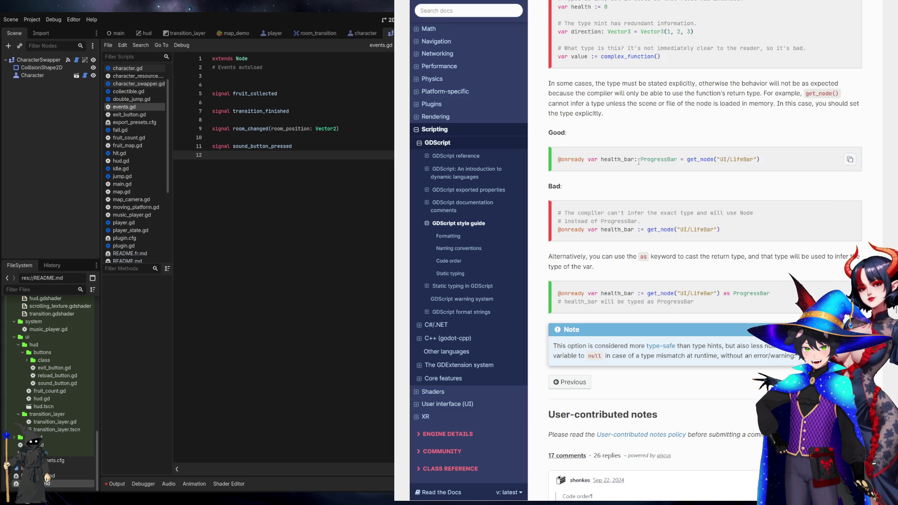
{"action": "left_click_drag", "start_coordinate": [641, 160], "coordinate": [785, 159]}
{"action": "left_click", "coordinate": [797, 158]}
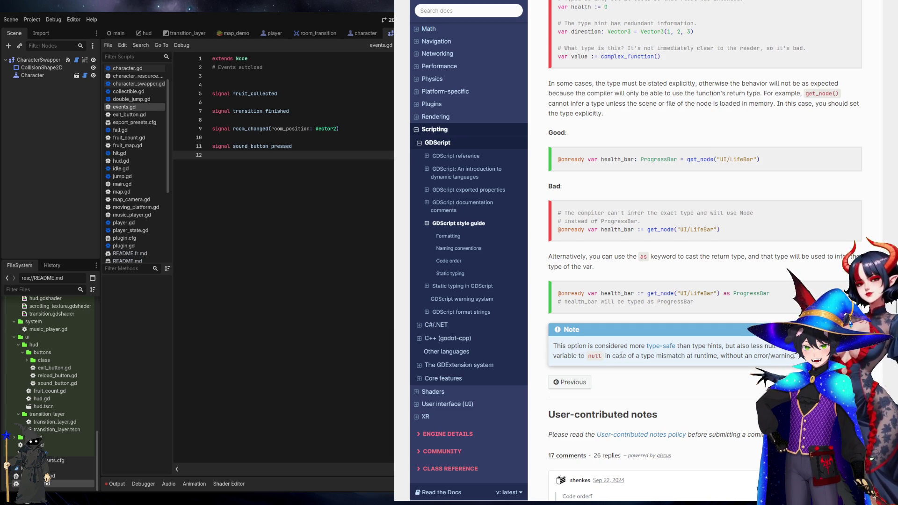
{"action": "scroll", "coordinate": [746, 247], "scroll_direction": "down", "scroll_amount": 4}
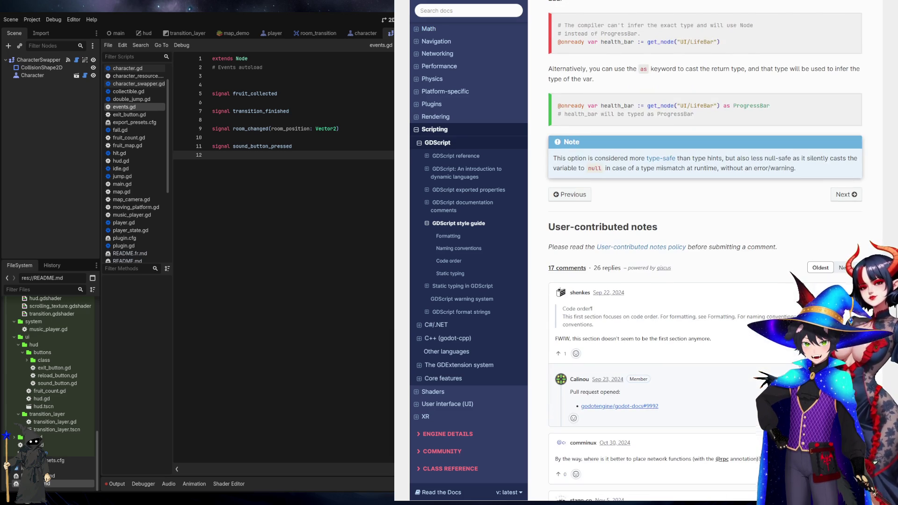
Scroll through the style guide's user-contributed comment threads, including the auto-formatting question
{"action": "scroll", "coordinate": [746, 247], "scroll_direction": "down", "scroll_amount": 3}
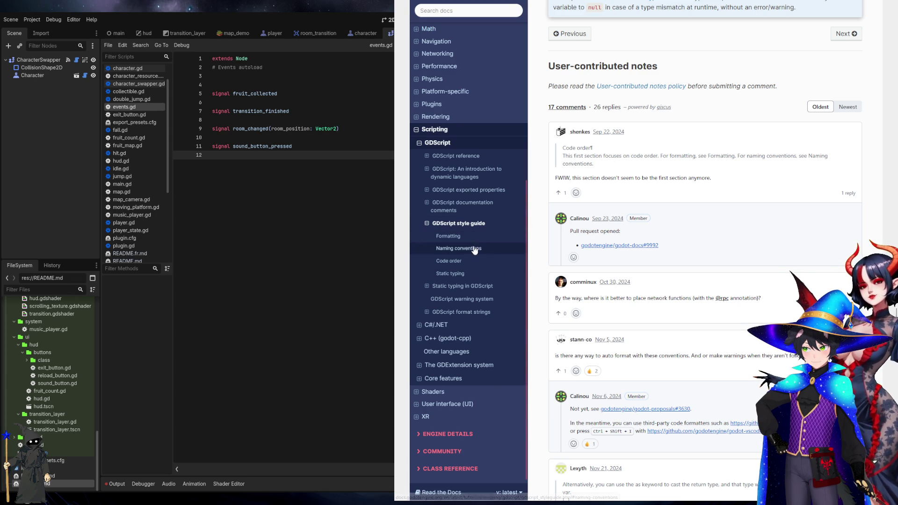
{"action": "scroll", "coordinate": [740, 217], "scroll_direction": "down", "scroll_amount": 3}
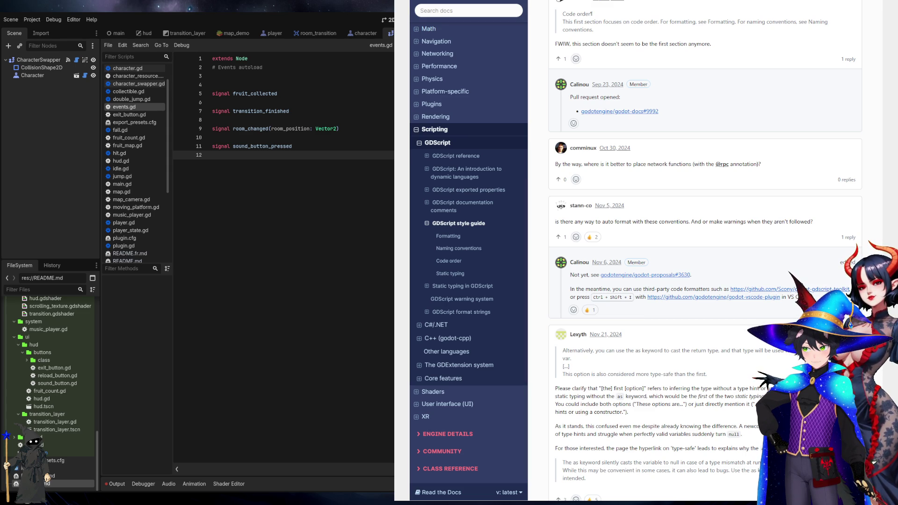
{"action": "key", "text": "alt+Tab"}
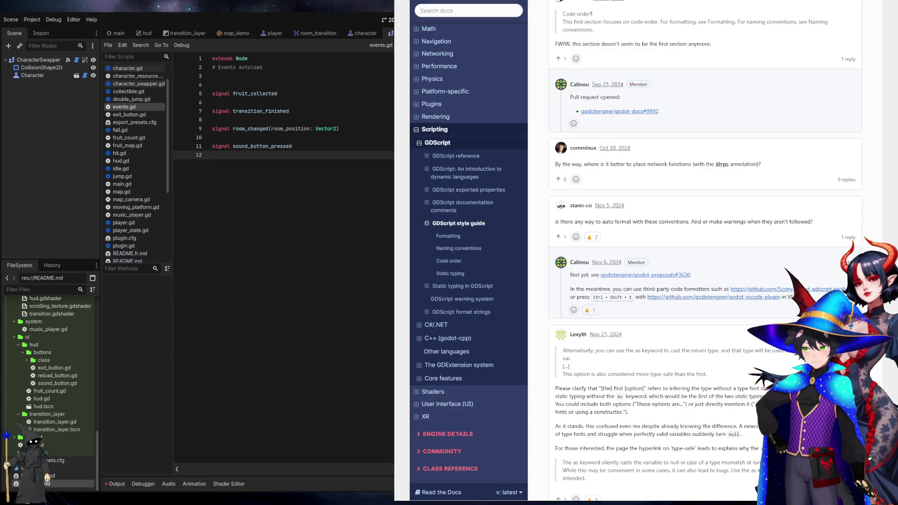
{"action": "key", "text": "ctrl+t"}
Search Bing for 'gdscript formatter', then leave the results and return to the Godot editor
{"action": "type", "text": "gdscript formatter"}
{"action": "key", "text": "Return"}
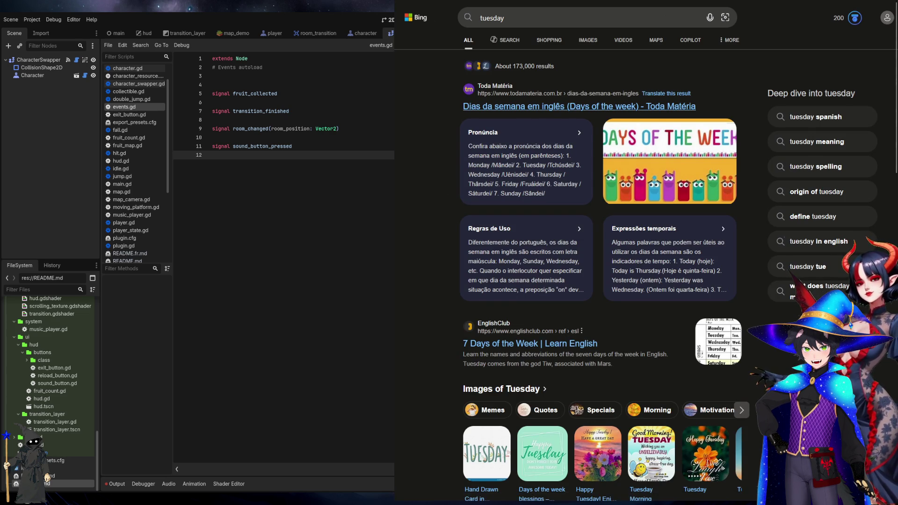
{"action": "key", "text": "ctrl+Tab"}
{"action": "key", "text": "alt+Tab"}
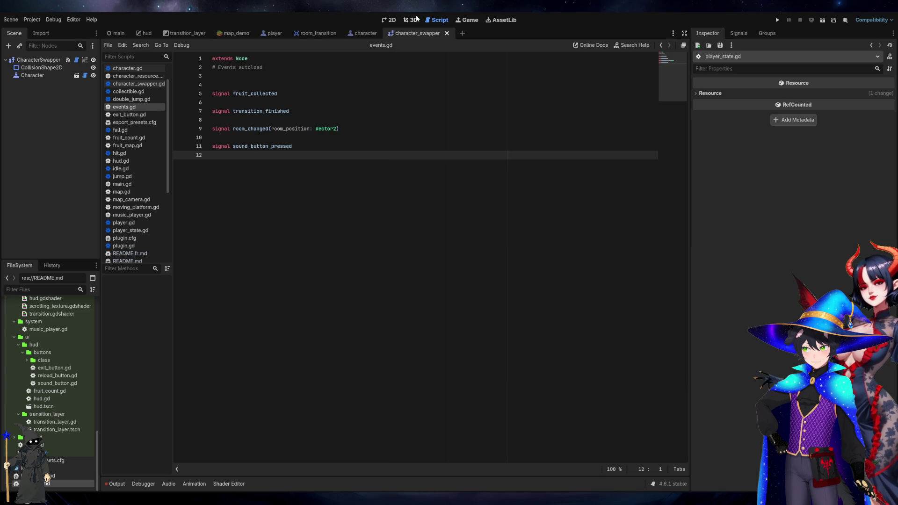
Place the cursor on empty line 3 of events.gd, then open the map_demo scene
{"action": "left_click", "coordinate": [411, 19]}
{"action": "left_click", "coordinate": [433, 19]}
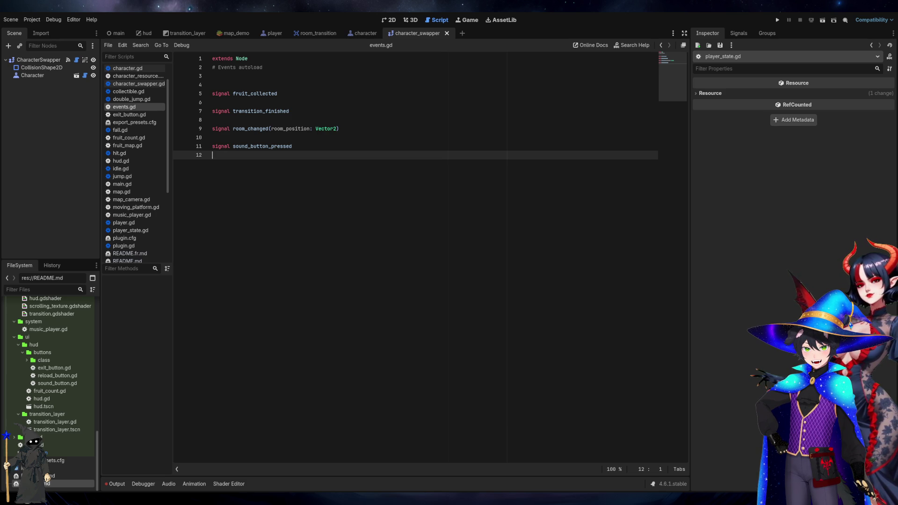
{"action": "left_click", "coordinate": [600, 75]}
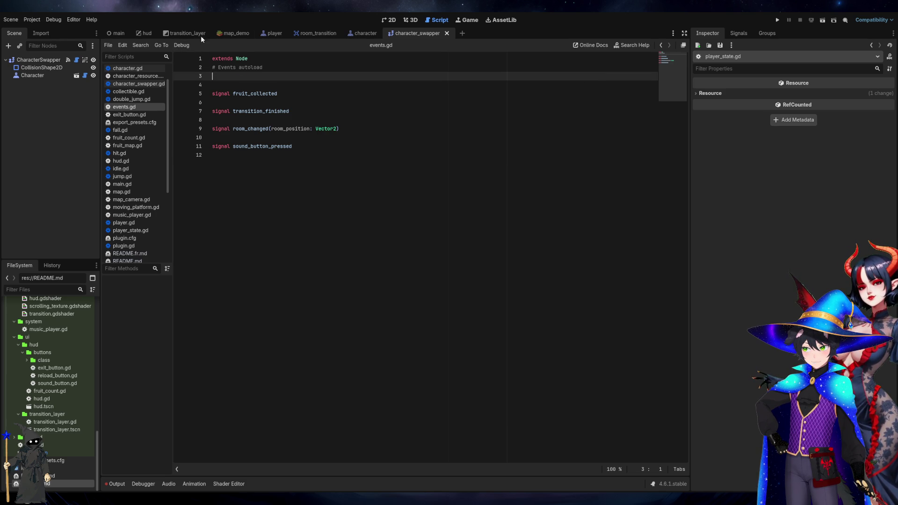
{"action": "left_click", "coordinate": [219, 34]}
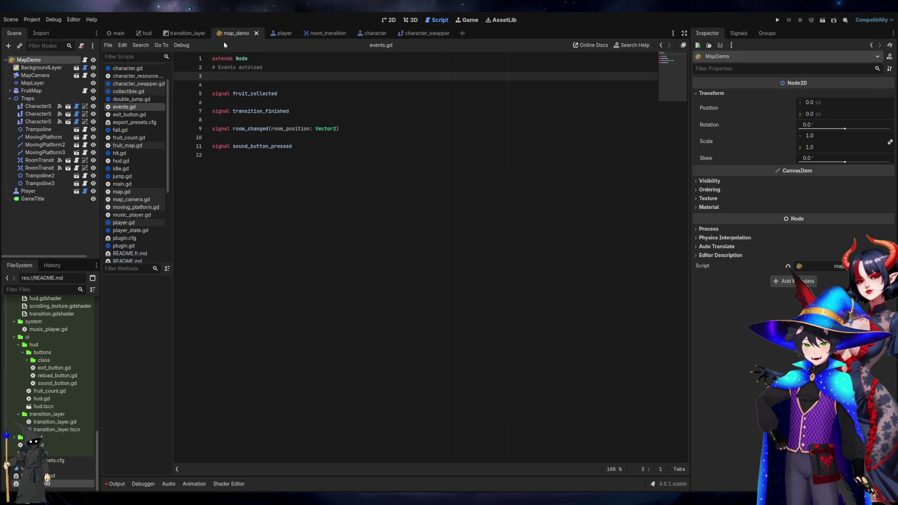